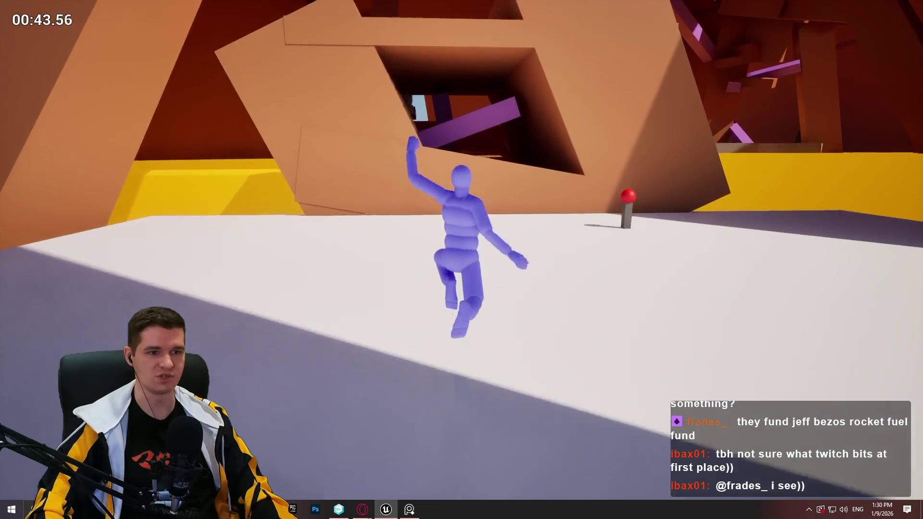
Step: Climb the brown wall, run through the dark corridor and ledges, and get up onto the purple beam
key(w)
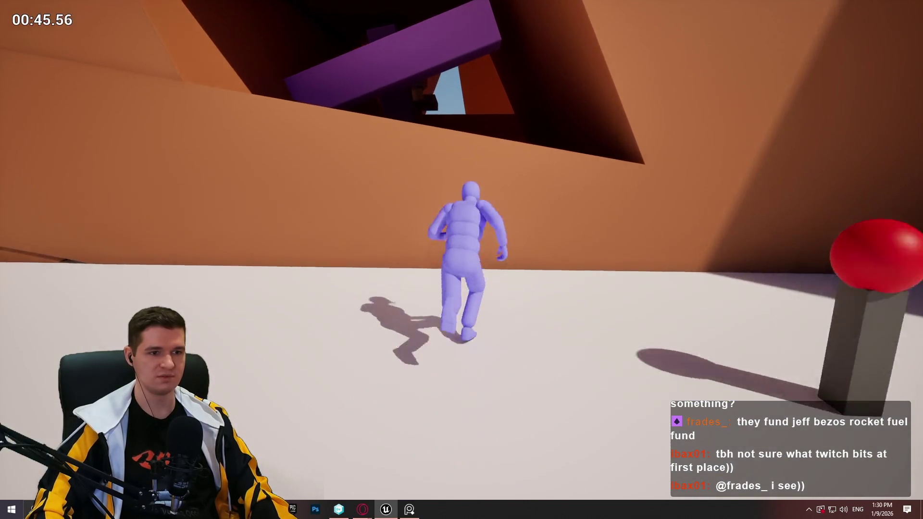
key(w)
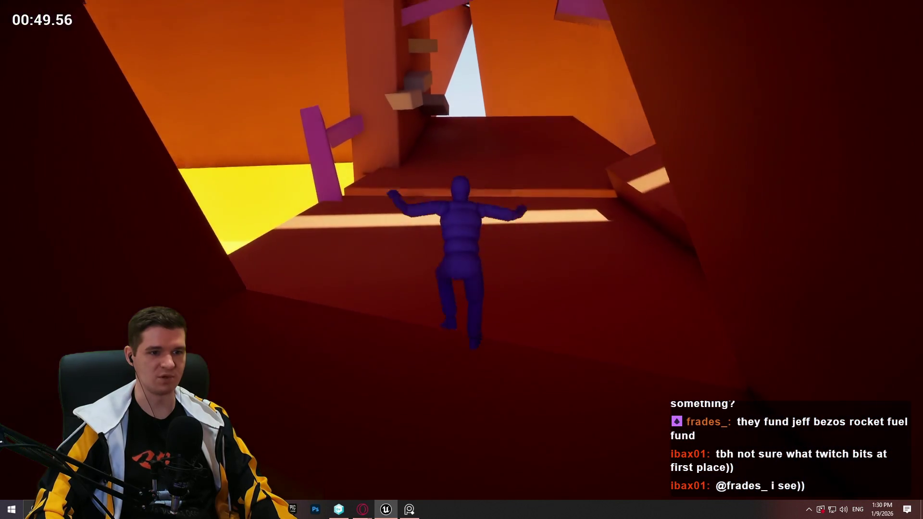
key(w)
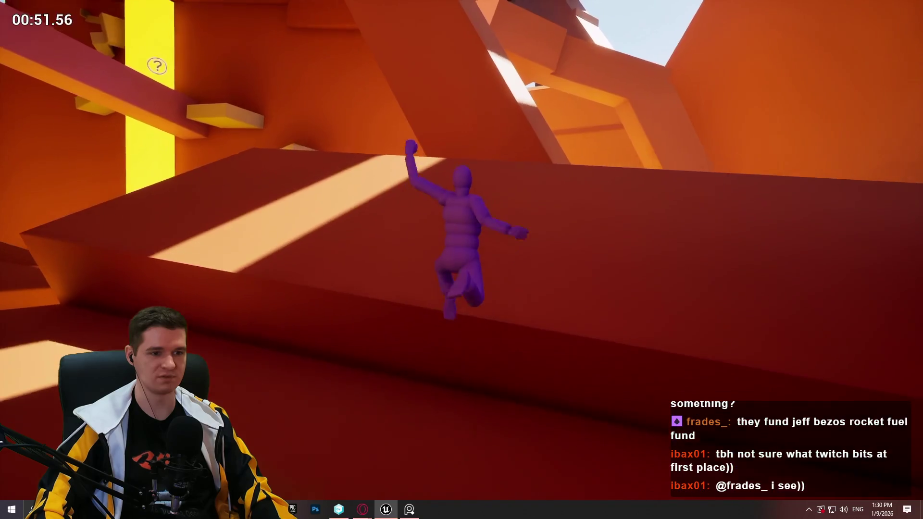
key(w)
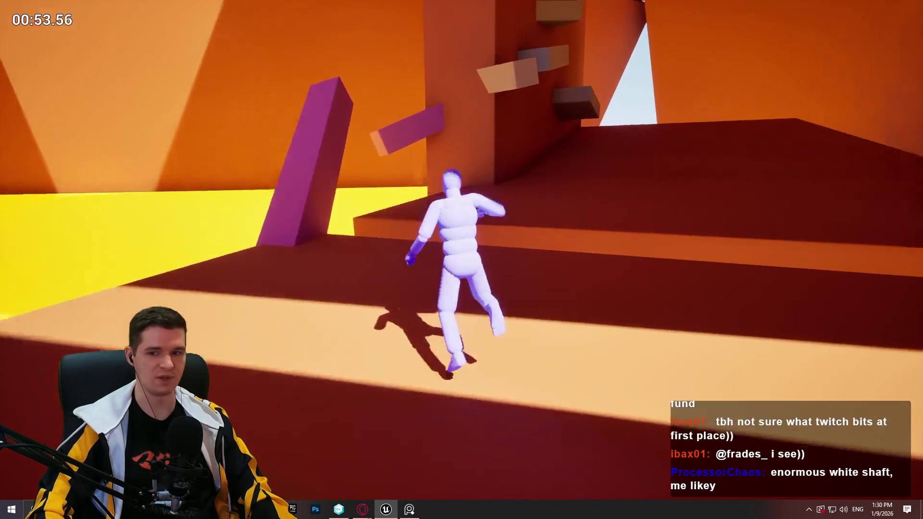
key(w)
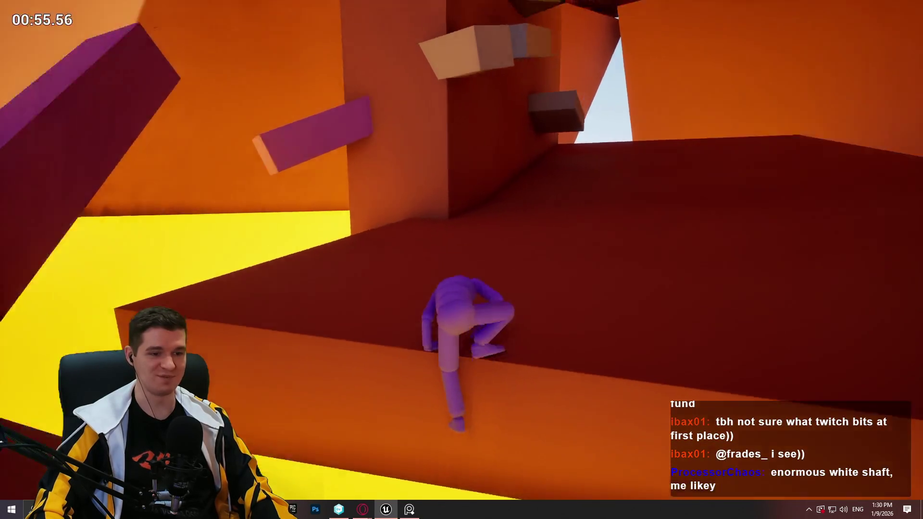
key(w)
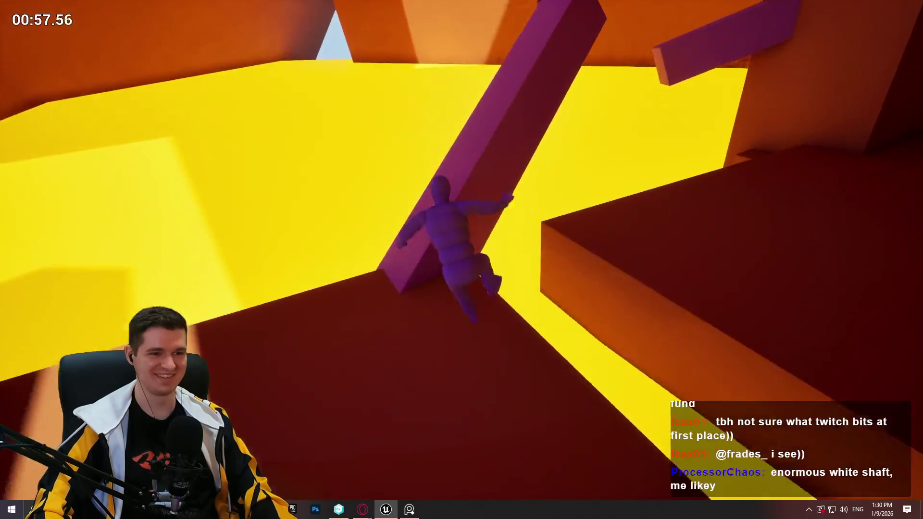
key(w)
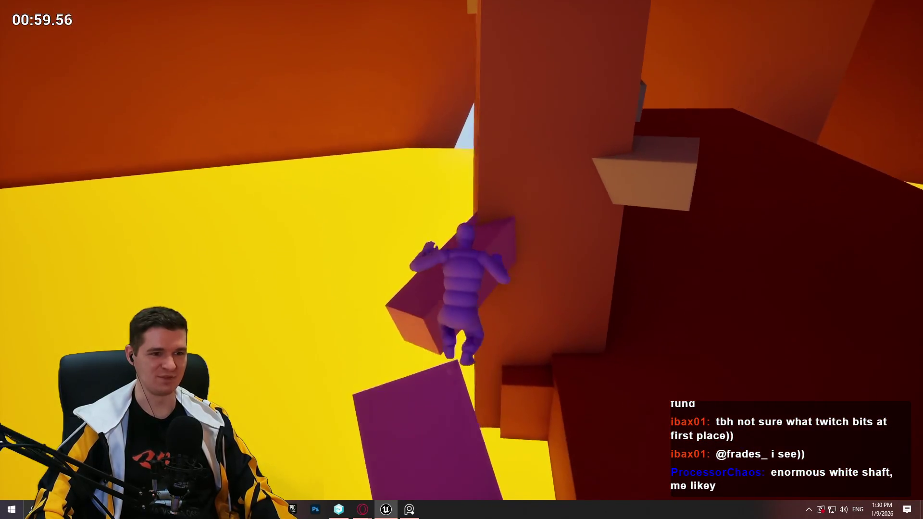
key(w)
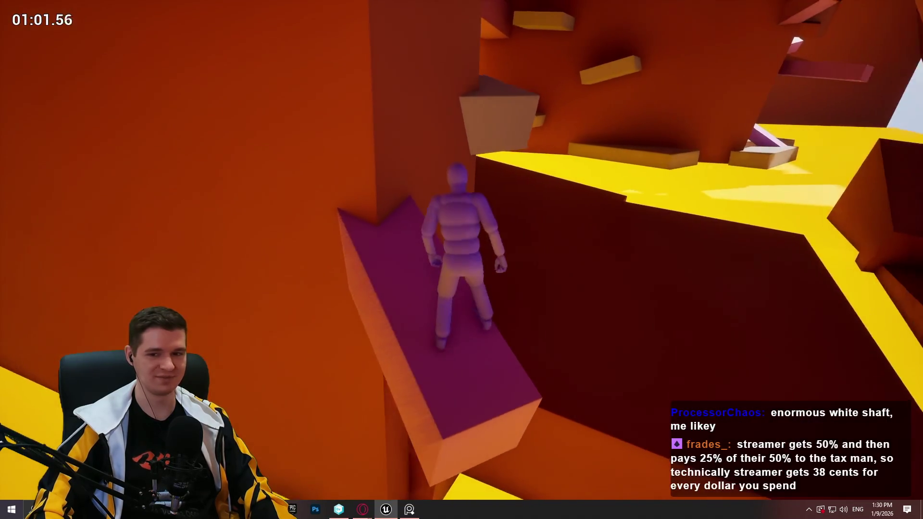
Step: Jump across the dark-wall blocks, over the red block and tall red wall, onto the white platform
key(w)
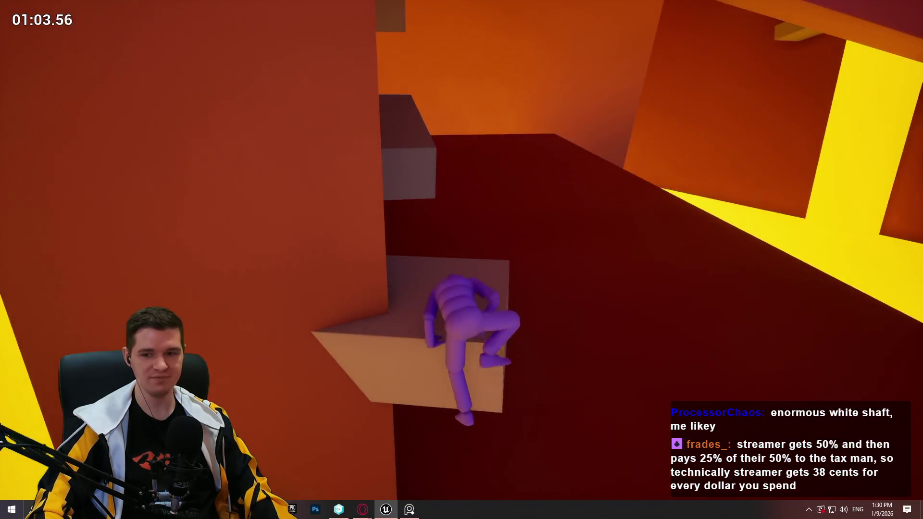
key(space)
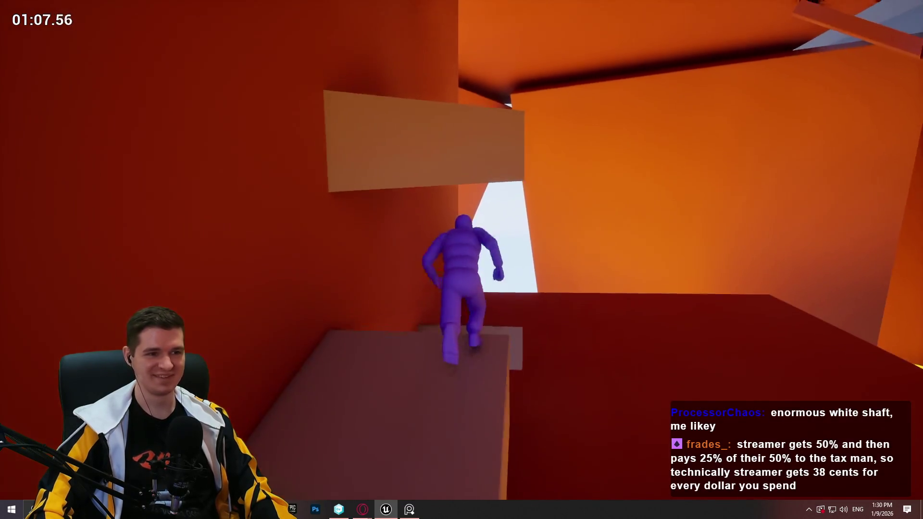
key(w)
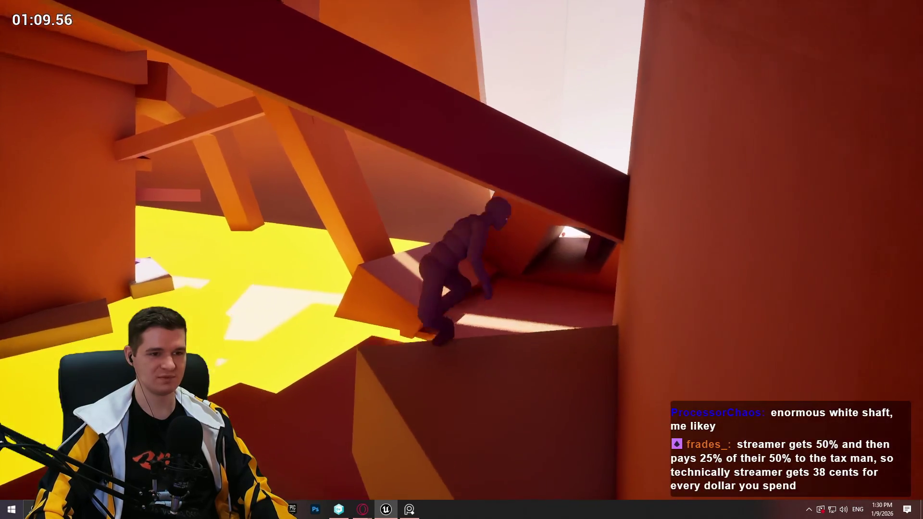
key(space)
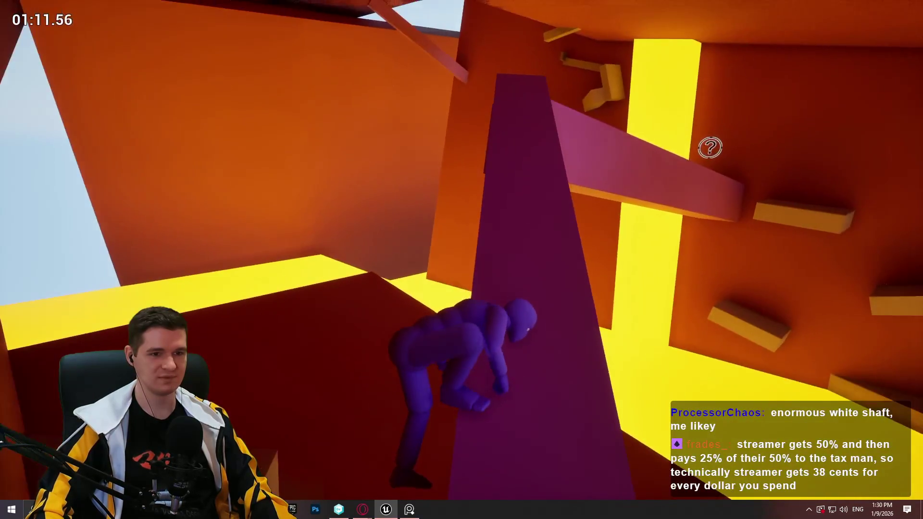
key(w)
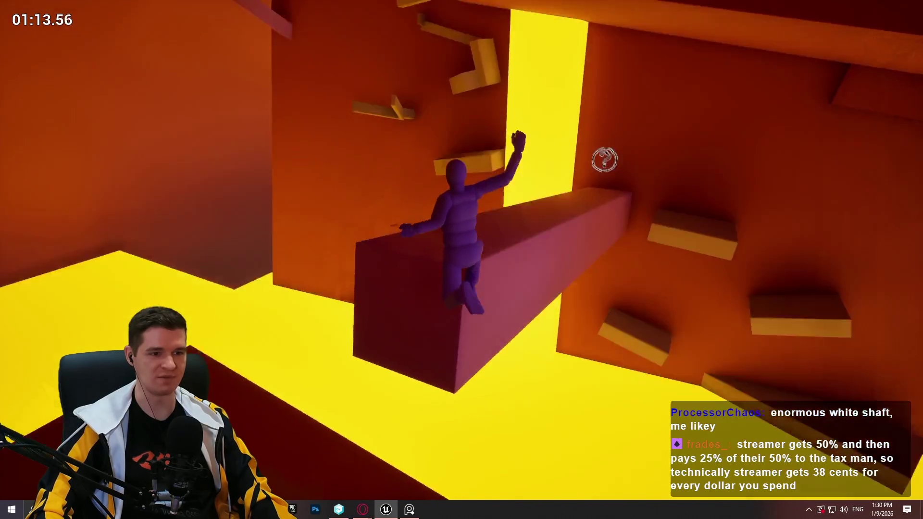
key(w)
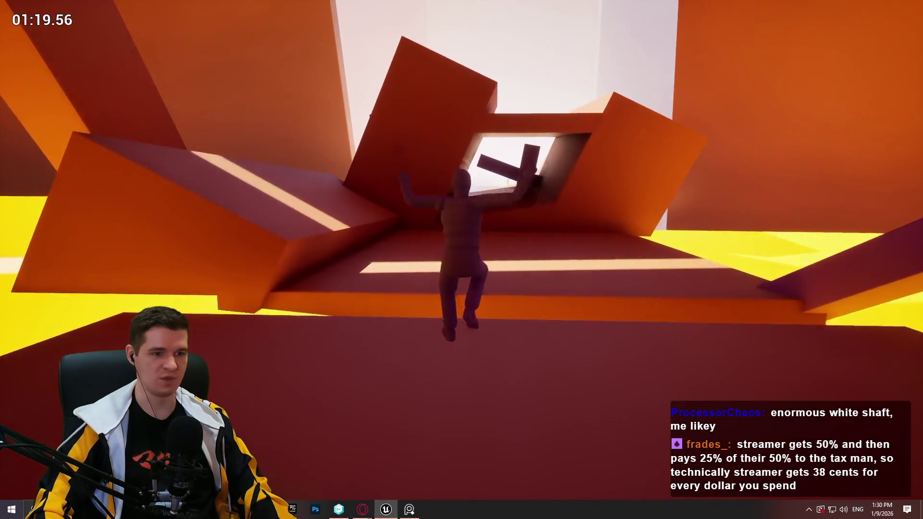
key(space)
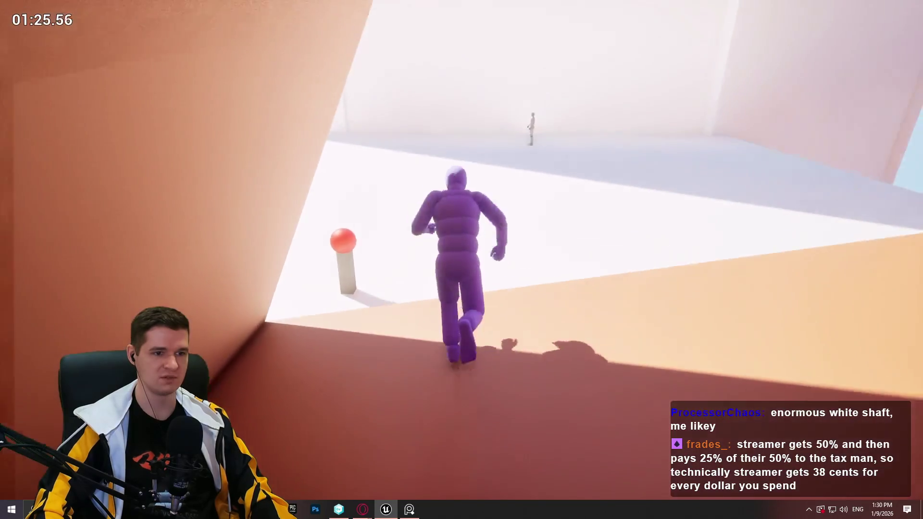
key(space)
key(w)
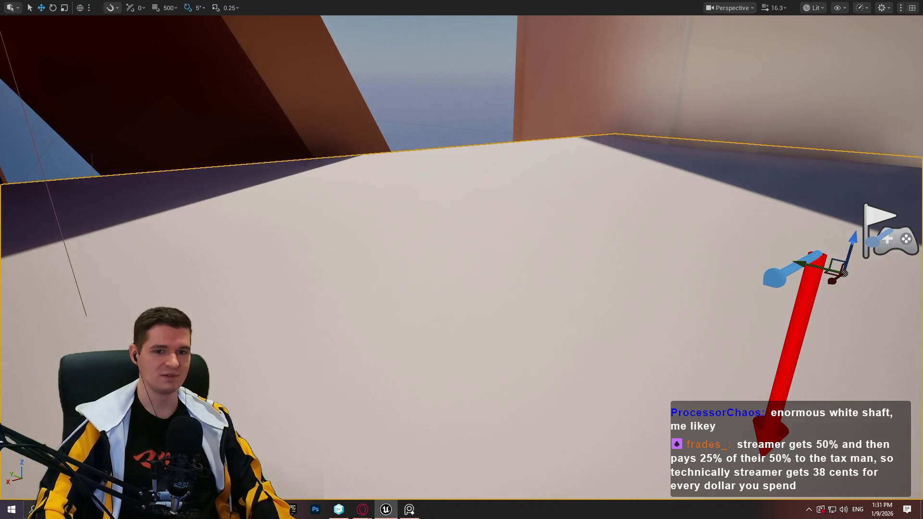
Step: Fly the camera up the main shaft, then press F11 to bring back the editor panels
scroll(462, 260, up, 2)
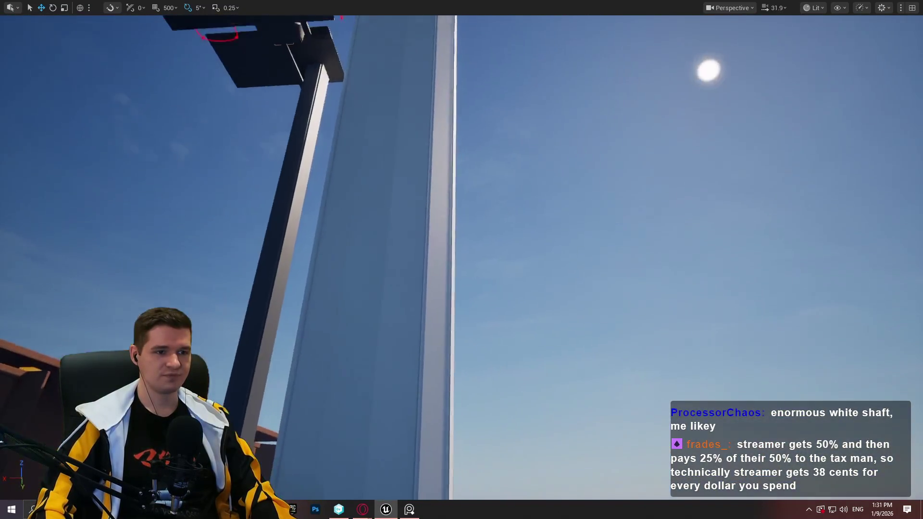
key(f)
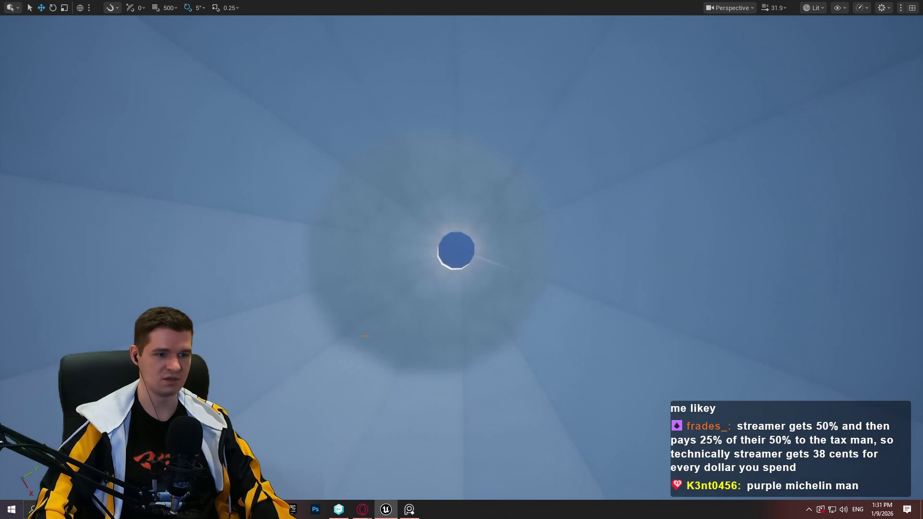
key(F11)
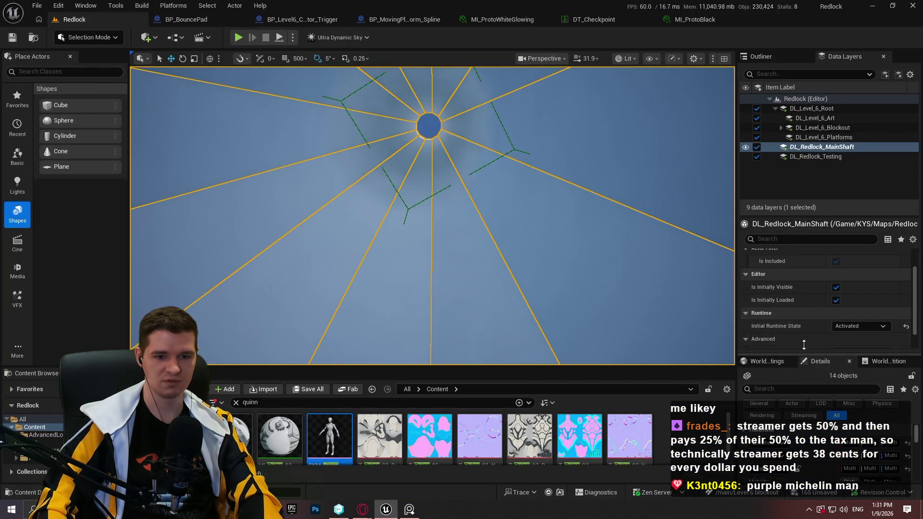
Step: Enlarge the Details panel, check the 14 shaft objects' Collision settings, then return to a fullscreen viewport
drag(808, 355, 816, 244)
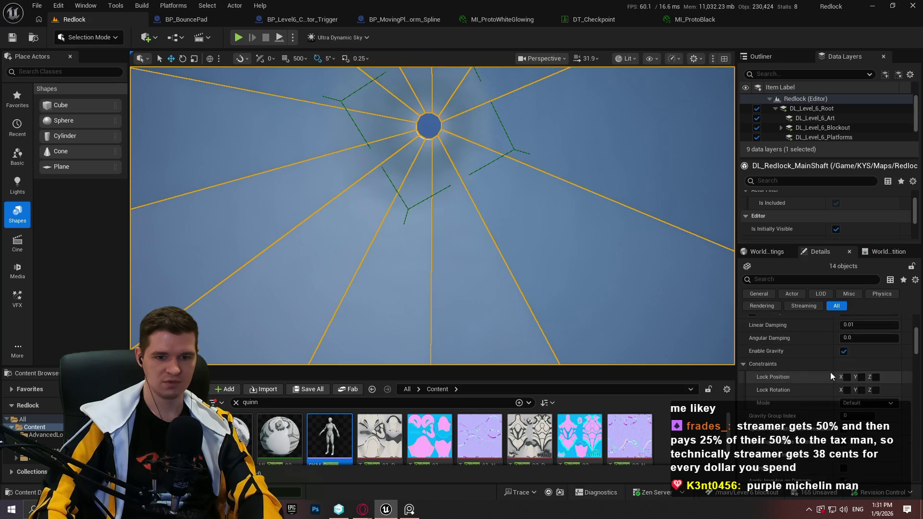
scroll(831, 376, down, 5)
scroll(826, 372, down, 4)
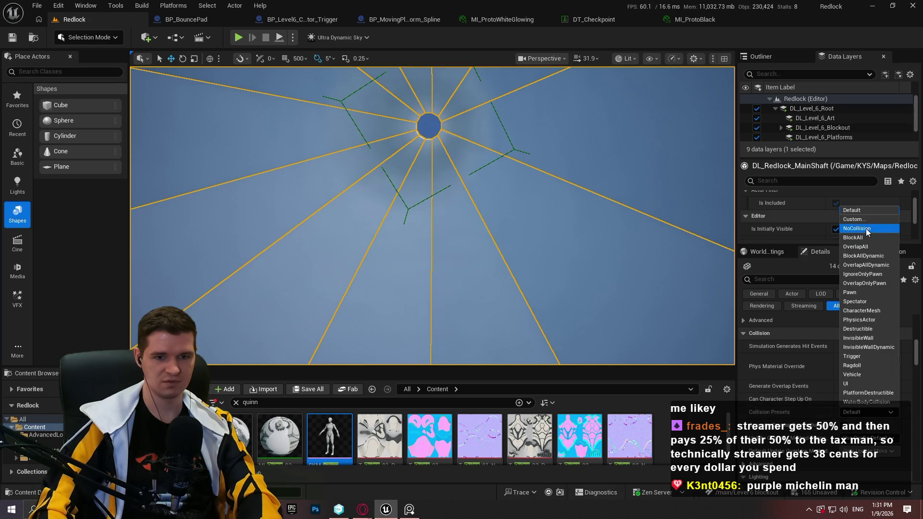
key(F11)
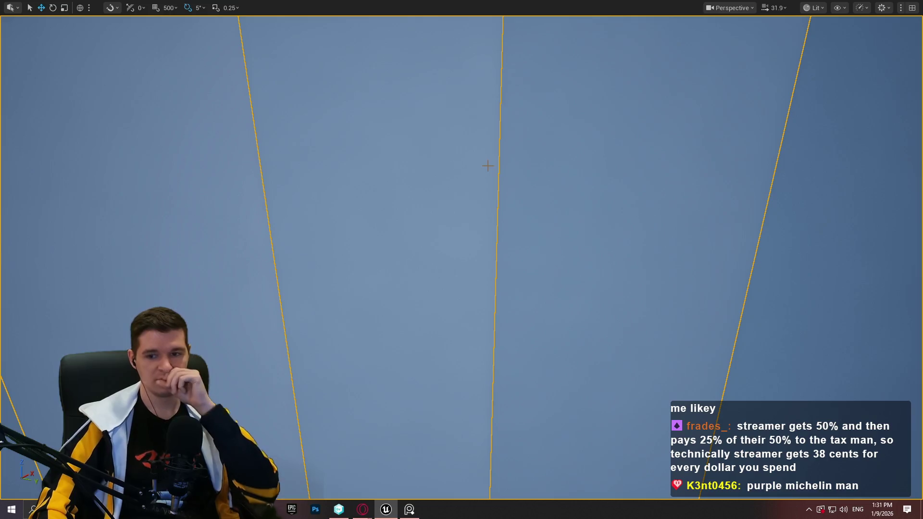
mouse_move(462, 259)
mouse_down()
mouse_move(462, 183)
mouse_move(461, 308)
mouse_move(451, 269)
mouse_move(423, 293)
mouse_move(447, 264)
mouse_move(423, 276)
mouse_move(452, 250)
mouse_move(433, 226)
mouse_move(452, 255)
mouse_move(433, 241)
mouse_move(452, 257)
mouse_move(452, 288)
mouse_move(429, 412)
mouse_up()
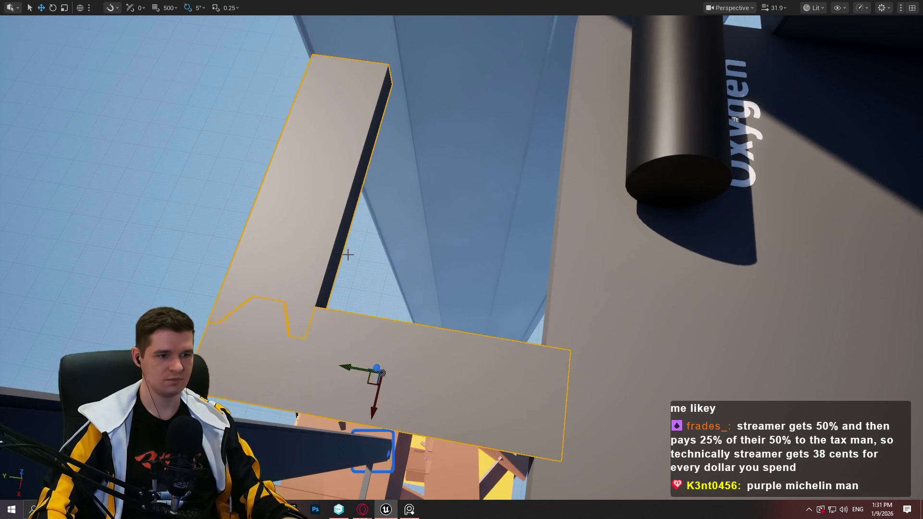
drag(348, 254, 363, 241)
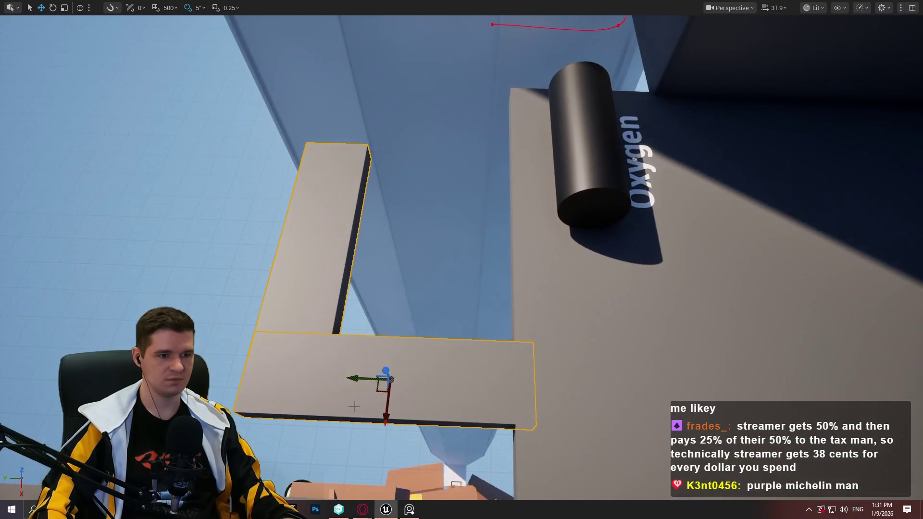
mouse_move(462, 260)
mouse_down()
mouse_move(457, 241)
mouse_move(476, 269)
mouse_move(467, 250)
mouse_move(459, 262)
mouse_move(491, 362)
mouse_up()
key(r)
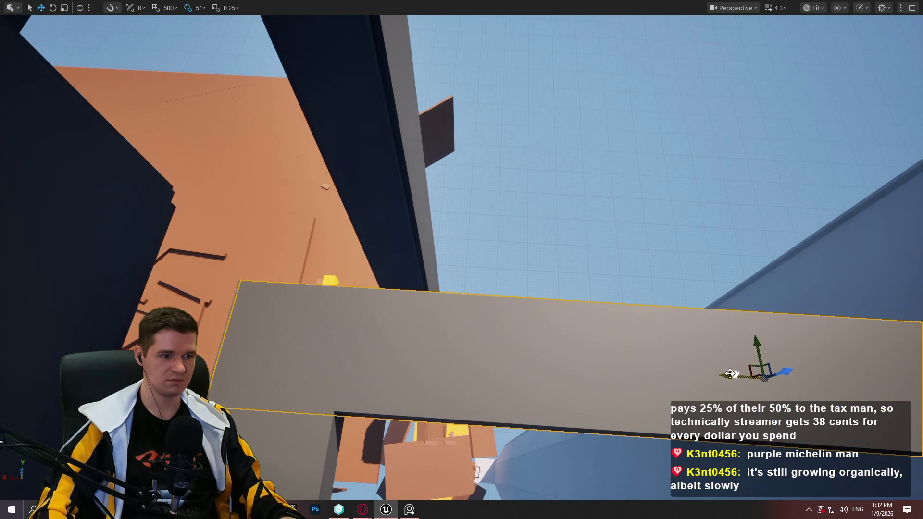
drag(730, 374, 611, 369)
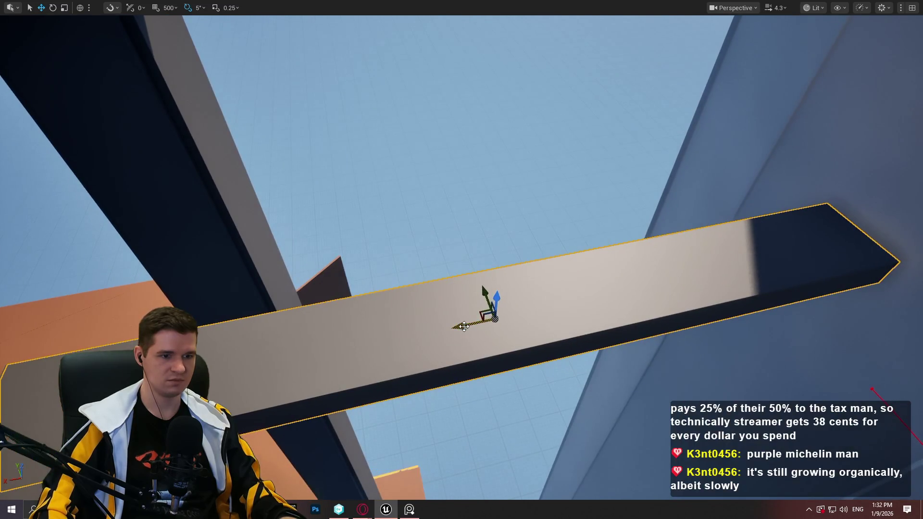
mouse_move(461, 260)
mouse_down()
mouse_move(500, 308)
mouse_move(519, 269)
mouse_move(510, 240)
mouse_up()
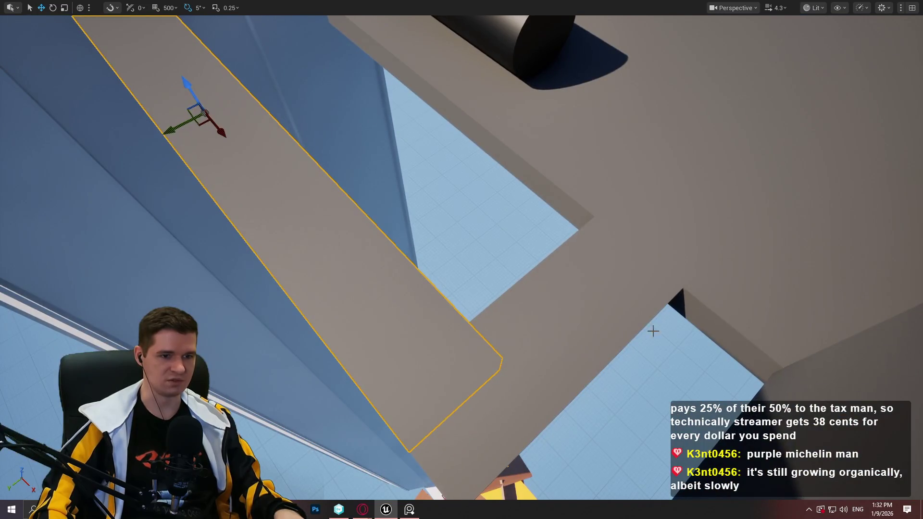
drag(557, 298, 491, 235)
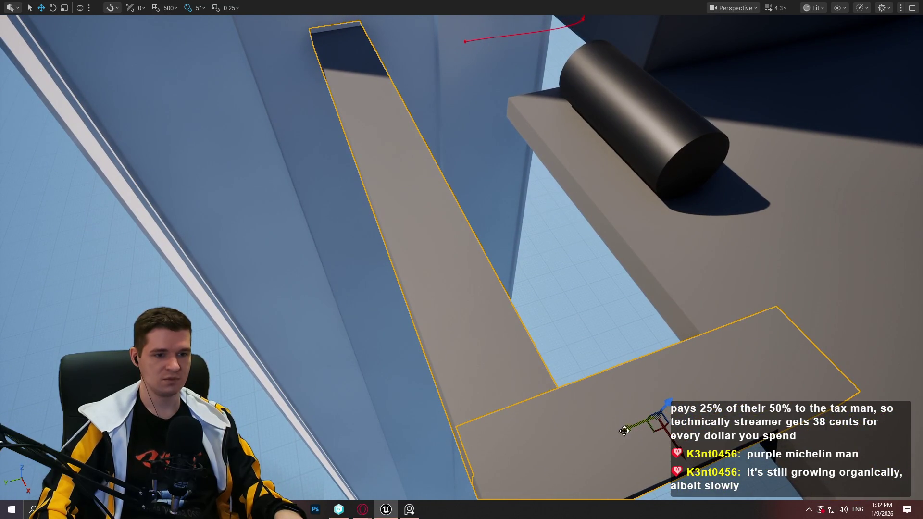
mouse_move(491, 236)
mouse_down()
mouse_move(436, 181)
mouse_move(396, 171)
mouse_move(413, 188)
mouse_up()
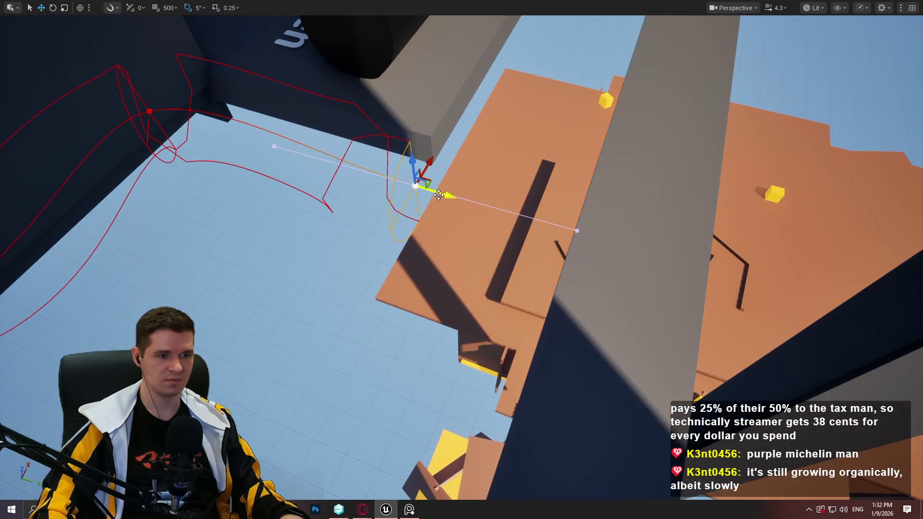
mouse_move(414, 187)
mouse_down()
mouse_move(404, 184)
mouse_move(423, 179)
mouse_move(419, 187)
mouse_move(428, 184)
mouse_move(421, 179)
mouse_move(649, 259)
mouse_up()
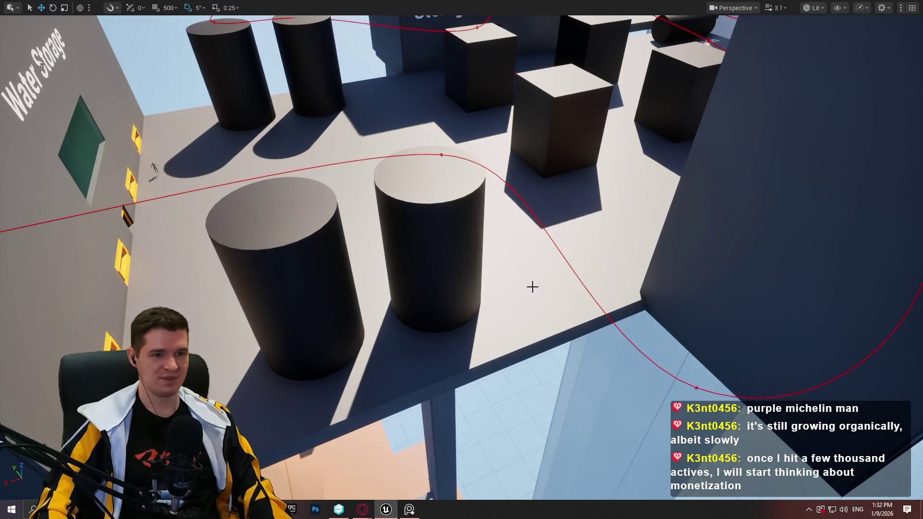
Step: Select a wall panel in the storage area and frame the Water Storage cylinders
click(527, 249)
mouse_move(527, 249)
mouse_down()
mouse_move(618, 181)
mouse_move(572, 212)
mouse_up()
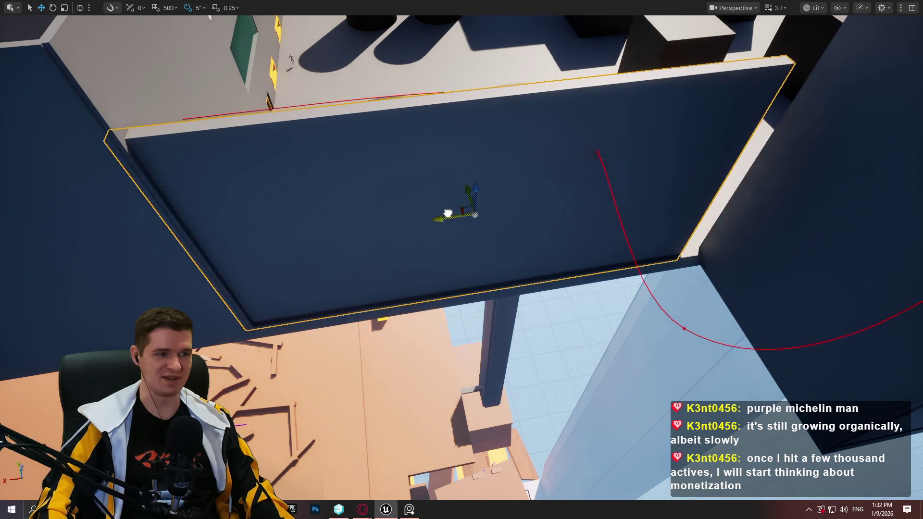
mouse_move(470, 210)
mouse_down()
mouse_move(433, 192)
mouse_move(404, 231)
mouse_move(481, 201)
mouse_move(542, 195)
mouse_up()
key(r)
mouse_move(630, 293)
mouse_down()
mouse_move(558, 255)
mouse_move(577, 241)
mouse_move(342, 136)
mouse_up()
drag(374, 170, 625, 202)
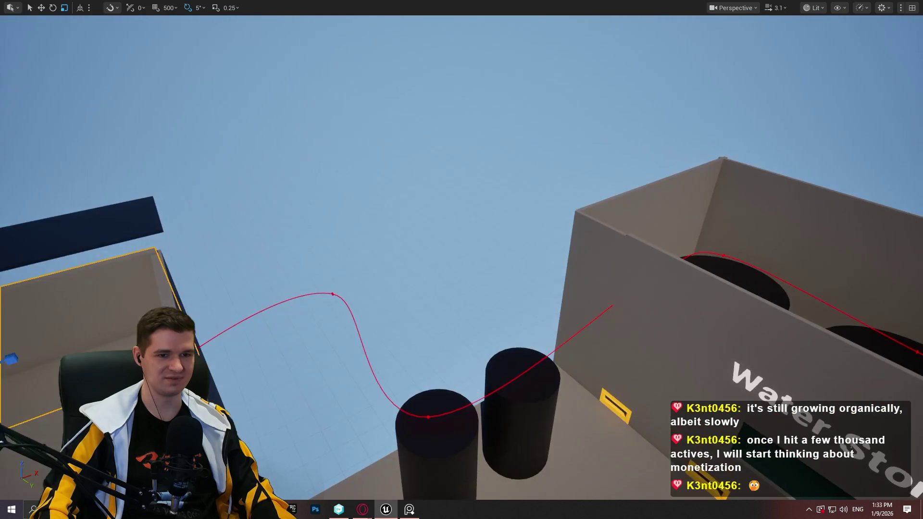
Step: Move the Water Storage wall panel over to the room's right side beside the cylinders
click(654, 200)
key(w)
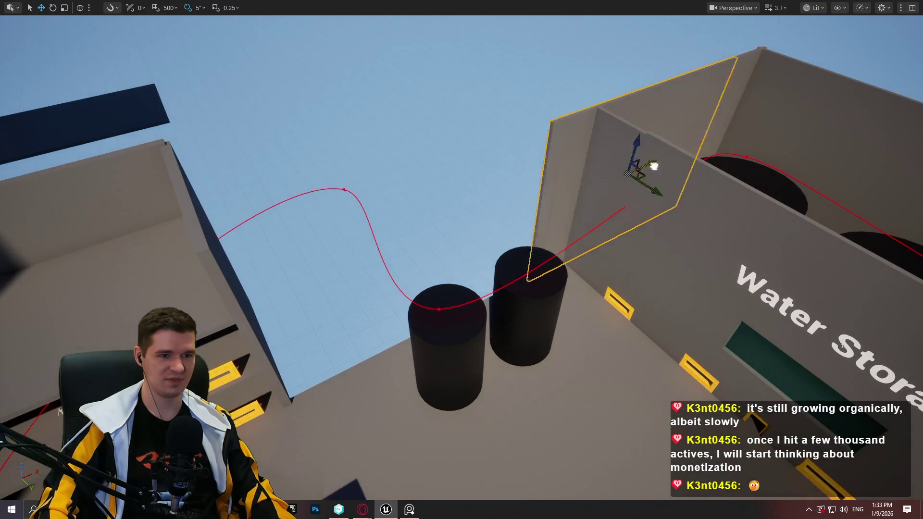
drag(655, 166, 429, 226)
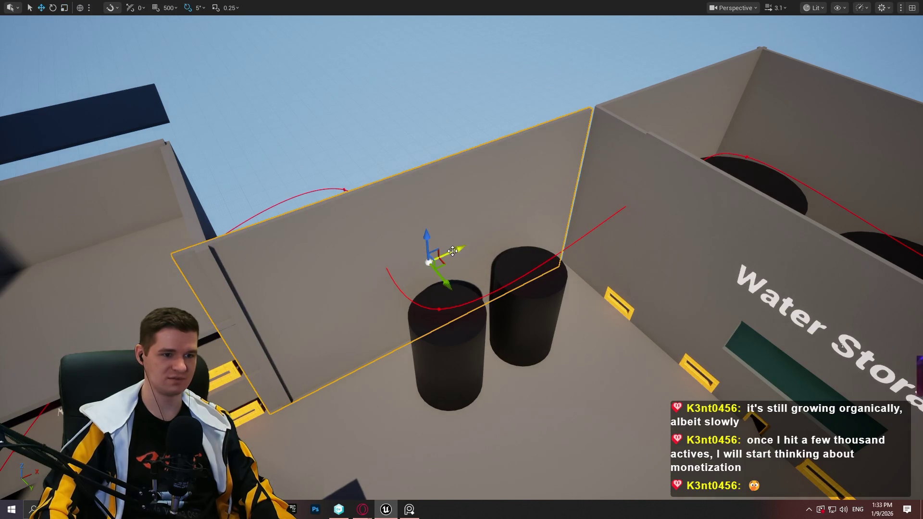
drag(466, 243, 311, 229)
mouse_move(235, 227)
mouse_down()
mouse_move(745, 227)
mouse_move(732, 228)
mouse_up()
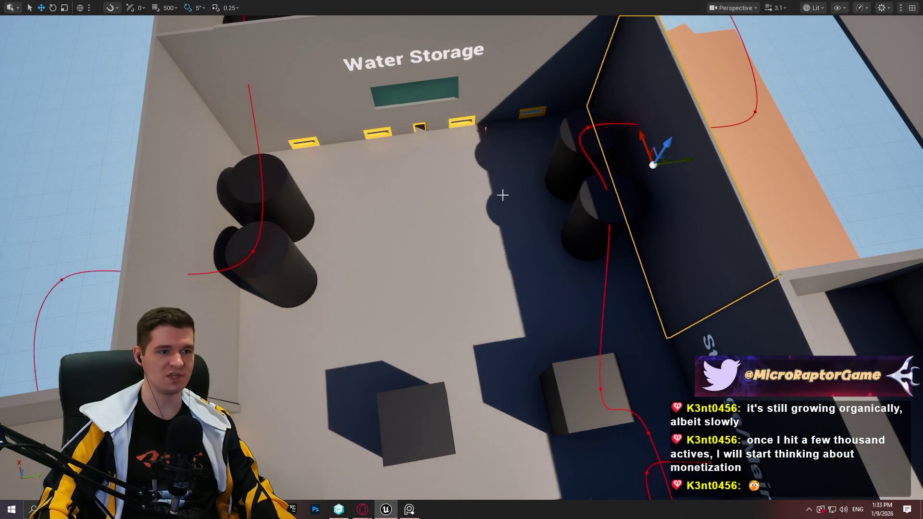
mouse_move(461, 260)
mouse_down()
mouse_move(461, 183)
mouse_move(447, 259)
mouse_move(414, 260)
mouse_up()
mouse_move(346, 82)
mouse_down()
mouse_move(327, 82)
mouse_move(346, 82)
mouse_up()
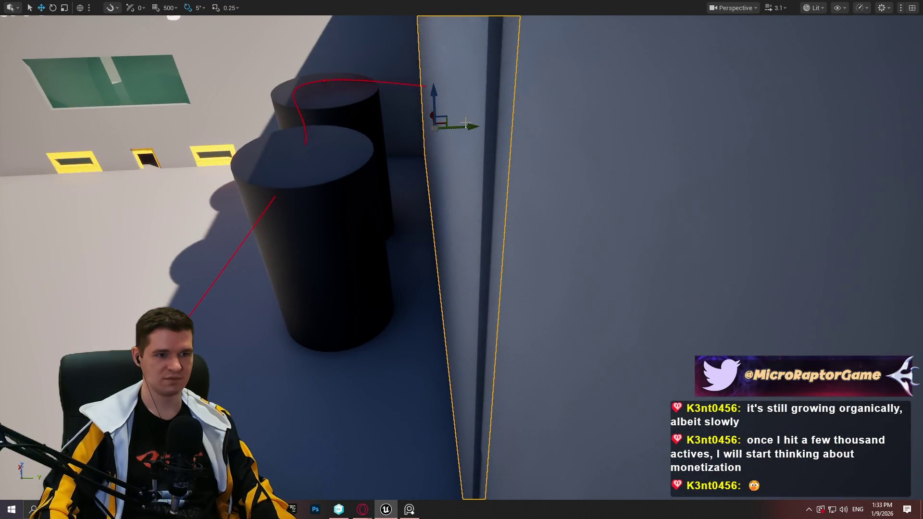
drag(465, 123, 442, 134)
mouse_move(912, 131)
mouse_down()
mouse_move(500, 390)
mouse_move(443, 157)
mouse_move(139, 99)
mouse_up()
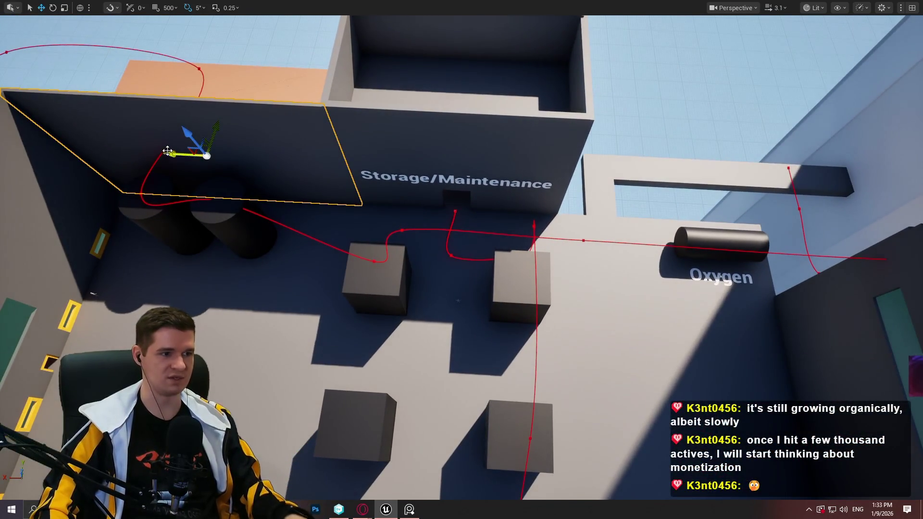
Step: Move a wall panel over the Oxygen area and narrow it from its left side
drag(167, 139, 717, 164)
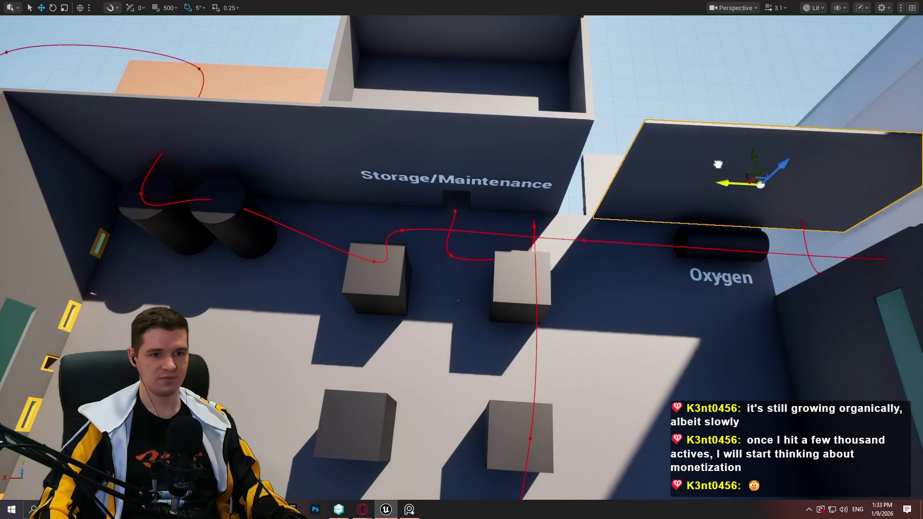
mouse_move(788, 187)
mouse_down()
mouse_move(612, 223)
mouse_move(676, 206)
mouse_move(781, 146)
mouse_up()
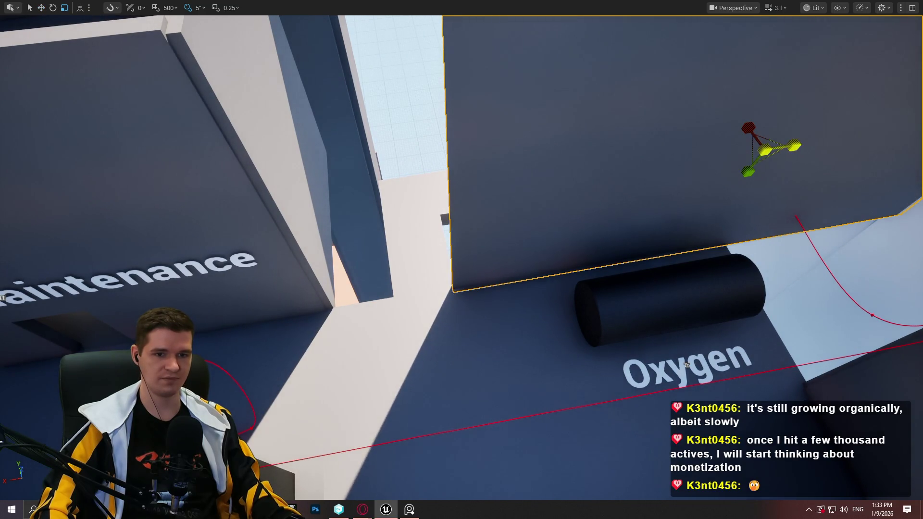
mouse_move(794, 146)
mouse_down()
mouse_move(584, 156)
mouse_move(772, 212)
mouse_move(766, 248)
mouse_move(725, 309)
mouse_move(841, 324)
mouse_move(691, 318)
mouse_move(655, 303)
mouse_move(721, 267)
mouse_move(742, 155)
mouse_move(834, 170)
mouse_move(571, 134)
mouse_up()
mouse_move(726, 159)
mouse_down()
mouse_move(817, 152)
mouse_move(803, 134)
mouse_move(504, 130)
mouse_move(775, 126)
mouse_up()
key(r)
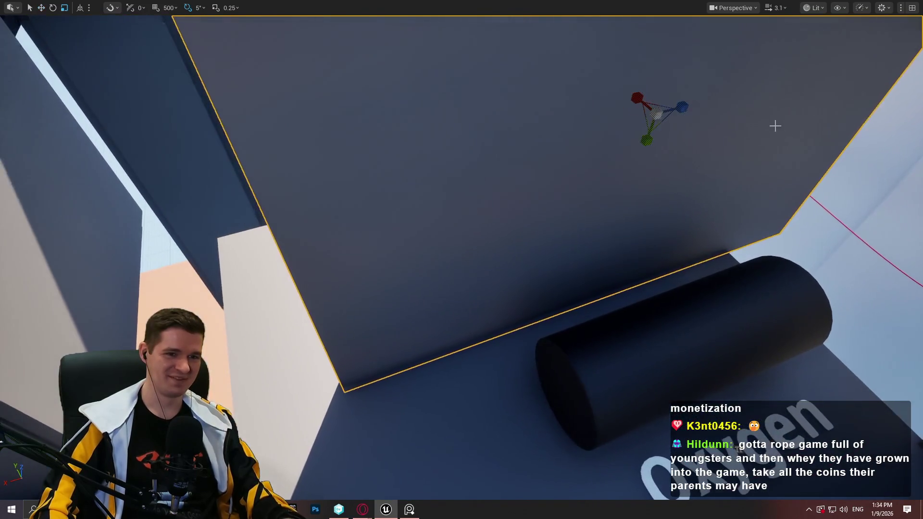
mouse_move(676, 116)
mouse_down()
mouse_move(594, 140)
mouse_move(595, 130)
mouse_up()
key(r)
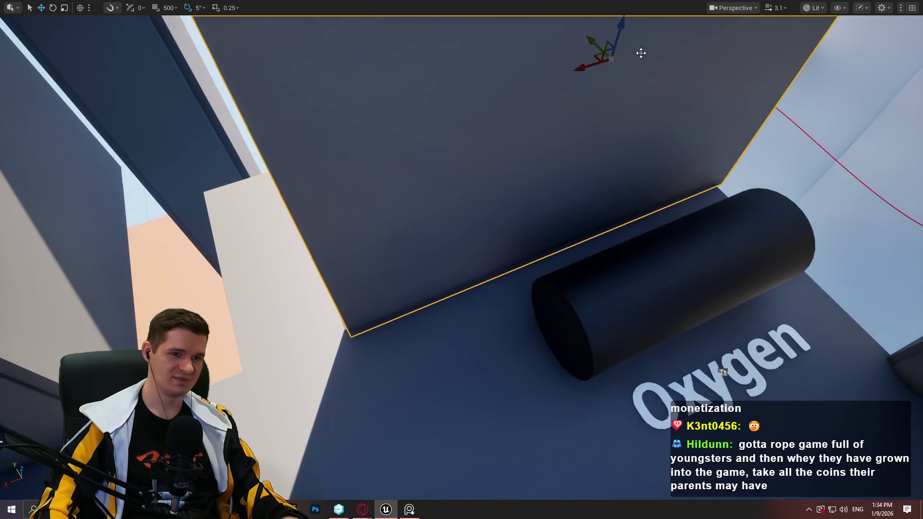
Step: Slide another wall to the right, narrow it from both sides, and frame it
drag(584, 67, 584, 67)
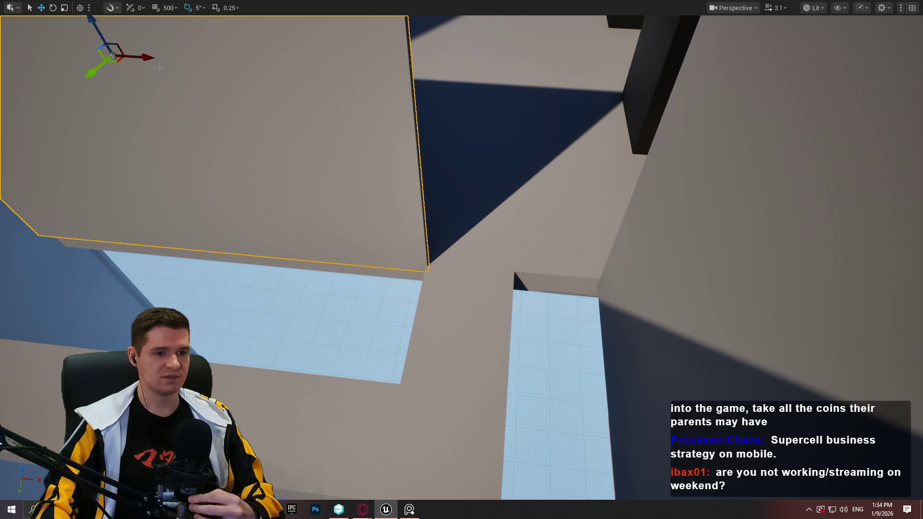
drag(584, 67, 584, 67)
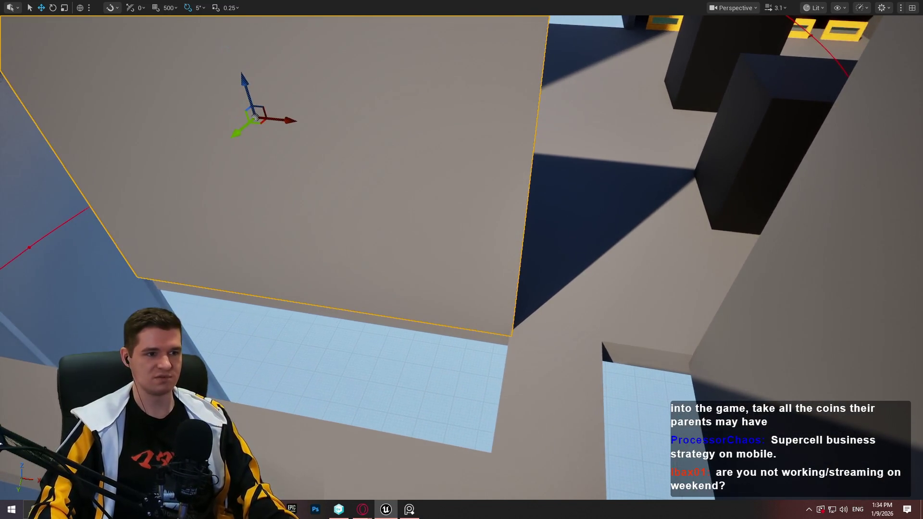
drag(281, 121, 282, 120)
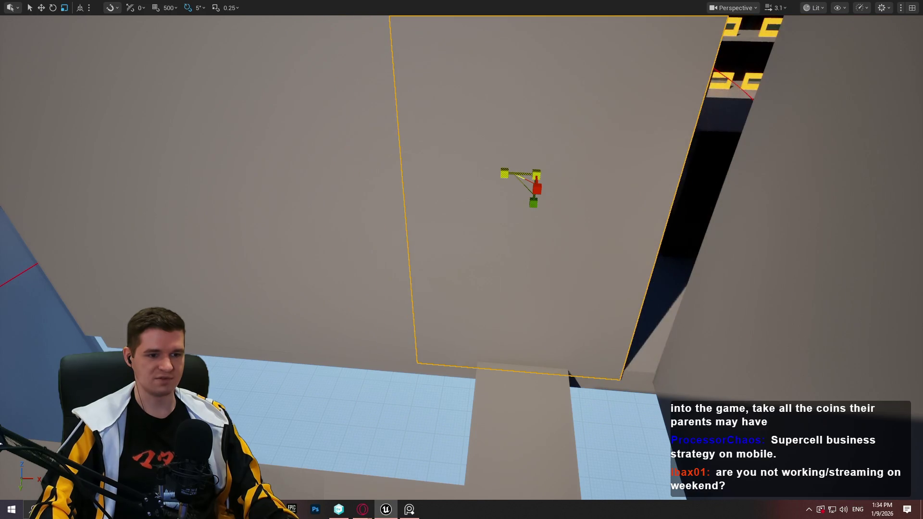
drag(573, 177, 675, 187)
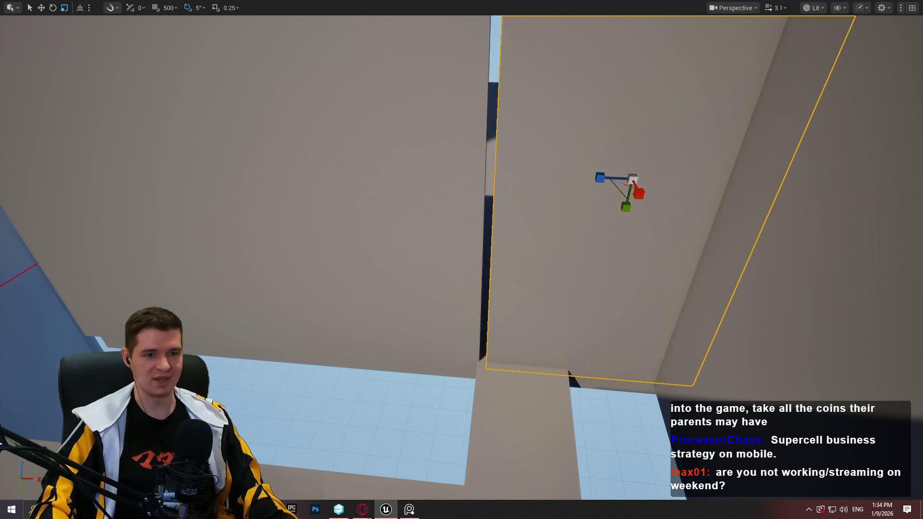
mouse_move(608, 175)
mouse_down()
mouse_move(567, 175)
mouse_move(608, 172)
mouse_up()
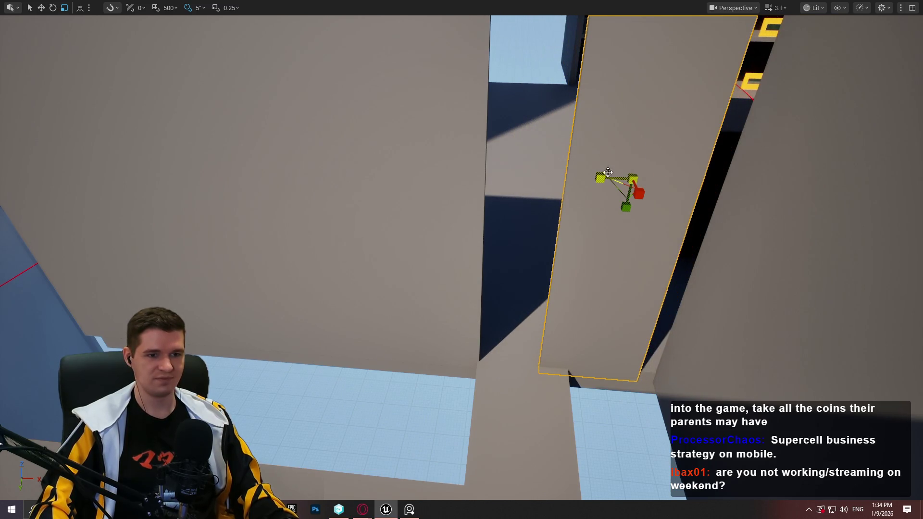
mouse_move(669, 180)
mouse_down()
mouse_move(706, 185)
mouse_move(134, 181)
mouse_move(74, 128)
mouse_up()
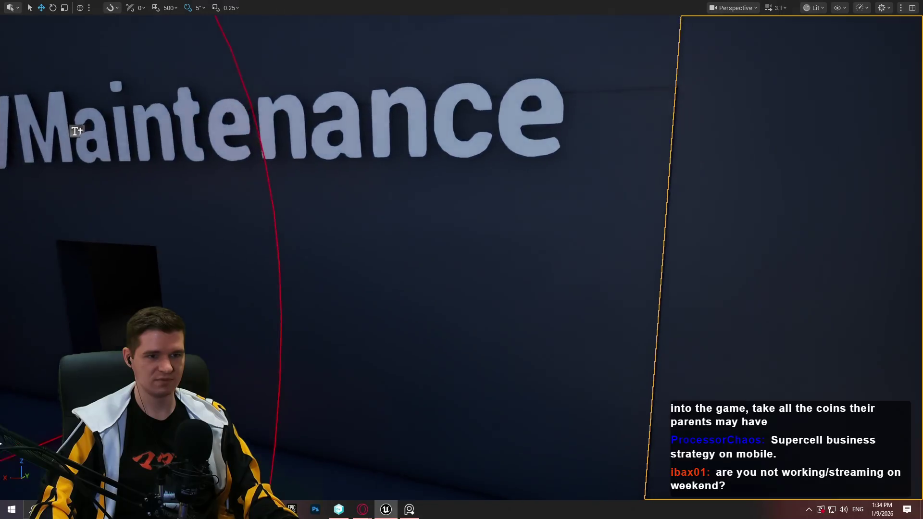
key(f)
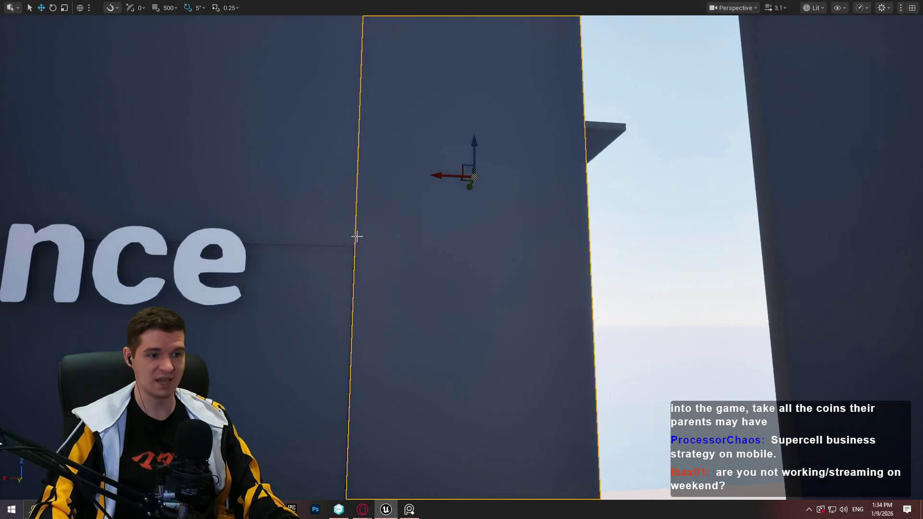
mouse_move(532, 218)
mouse_down()
mouse_move(480, 269)
mouse_move(432, 298)
mouse_move(553, 230)
mouse_move(532, 218)
mouse_move(481, 269)
mouse_move(456, 336)
mouse_move(505, 231)
mouse_up()
Step: Turn the yellow door frame near Storage/Maintenance about 85 degrees across the passage
mouse_move(446, 289)
mouse_down()
mouse_move(447, 201)
mouse_move(446, 288)
mouse_up()
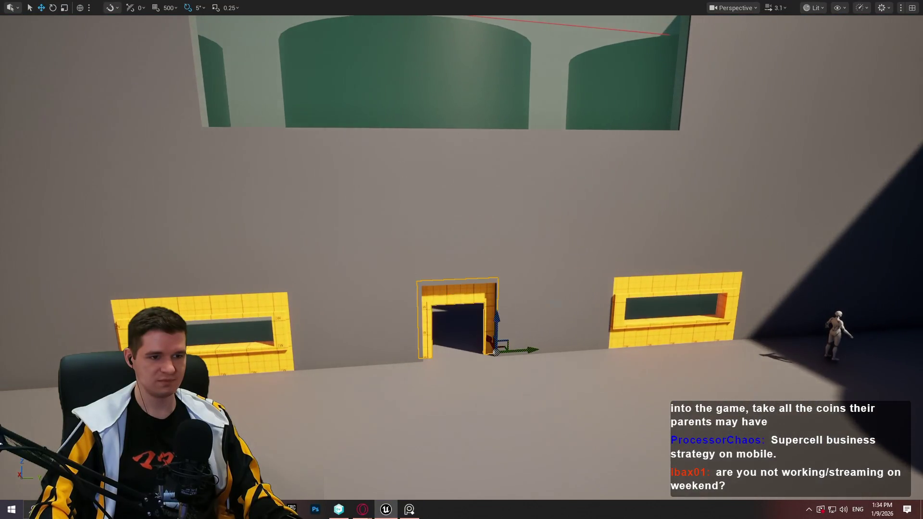
mouse_move(334, 226)
mouse_down()
mouse_move(334, 259)
mouse_move(335, 249)
mouse_up()
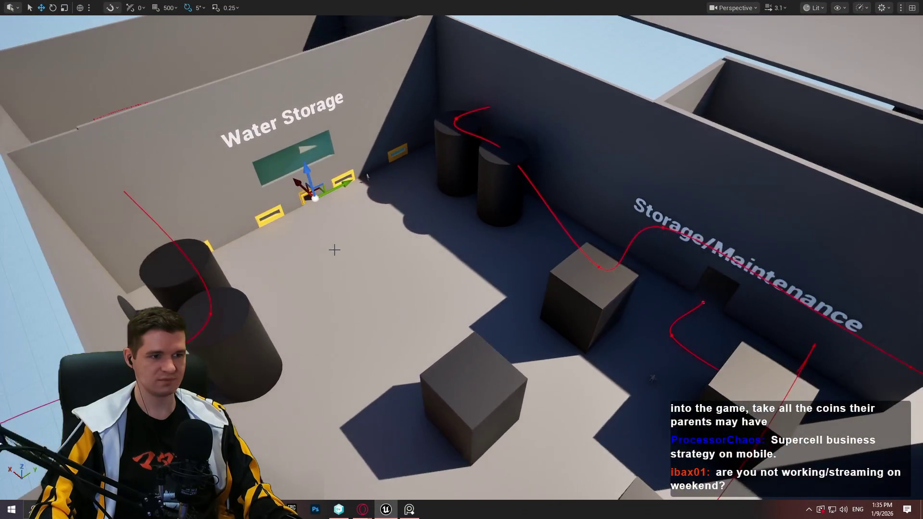
drag(755, 355, 644, 308)
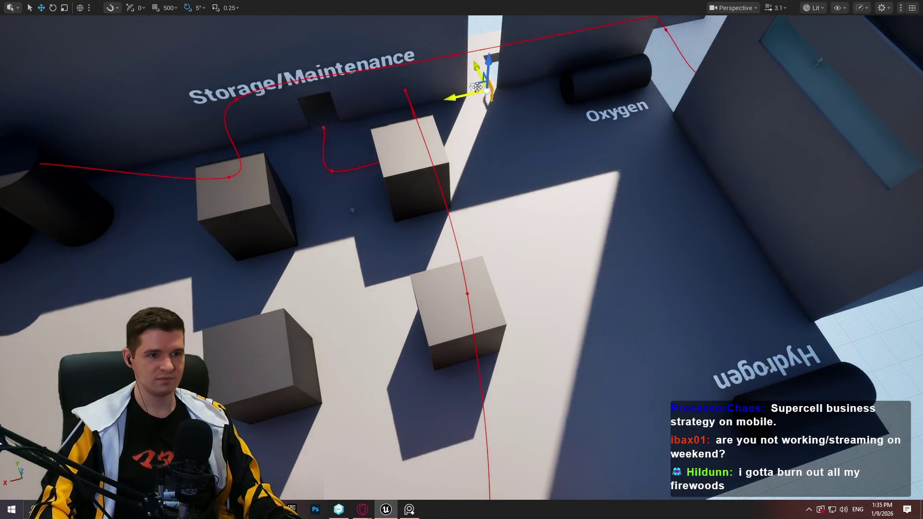
drag(468, 50, 469, 38)
drag(450, 224, 450, 224)
key(e)
drag(490, 289, 491, 292)
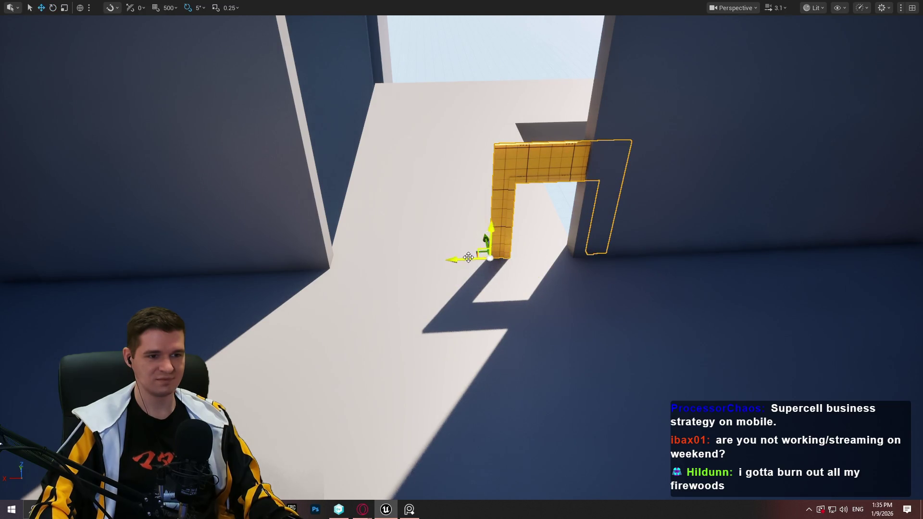
Step: Slide the rotated yellow door frame out from the wall, nudging it slightly further left
drag(469, 258, 386, 263)
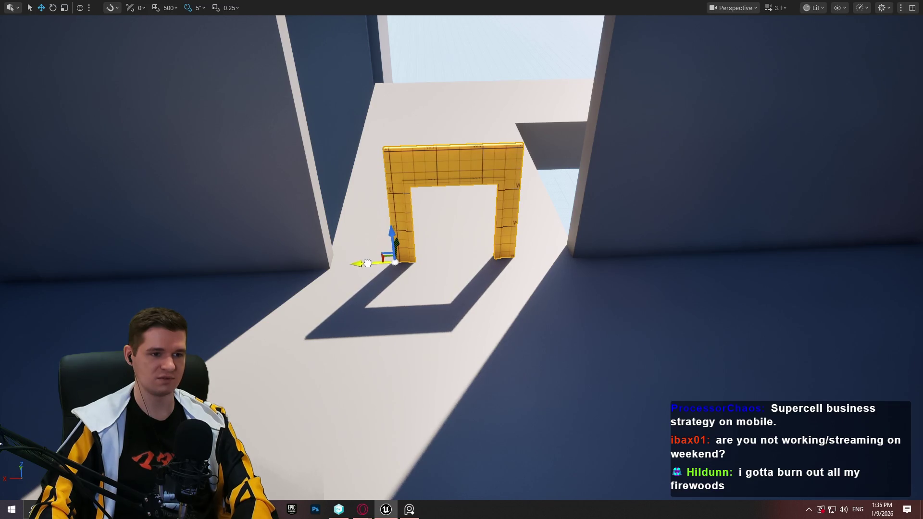
drag(368, 263, 365, 262)
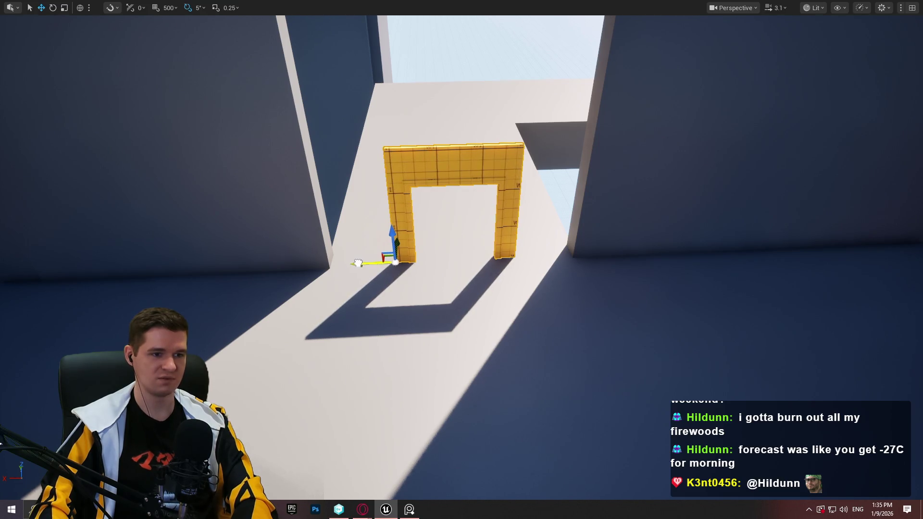
mouse_move(632, 83)
mouse_down()
mouse_move(632, 39)
mouse_move(601, 82)
mouse_up()
mouse_move(680, 172)
mouse_down()
mouse_move(679, 154)
mouse_move(680, 172)
mouse_move(489, 176)
mouse_up()
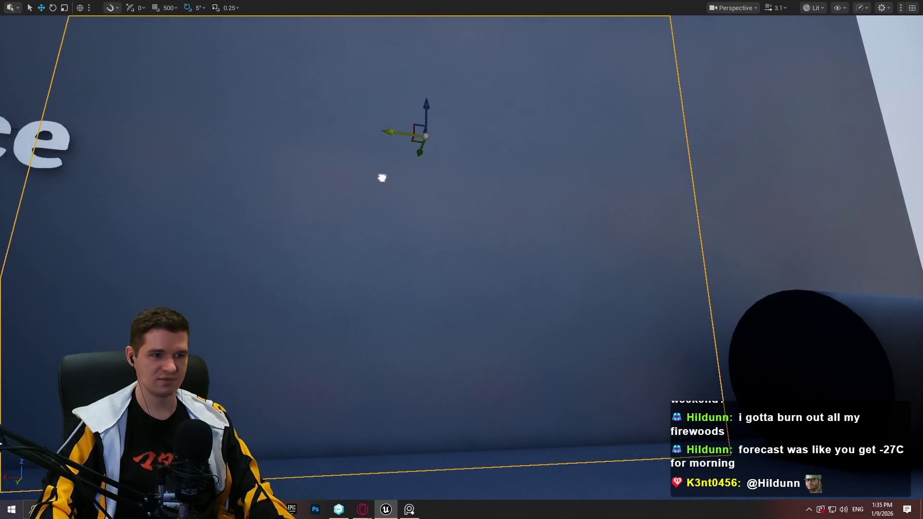
Step: Reshape a wall into a tall thin panel and shift it past the doorway
drag(457, 140, 428, 142)
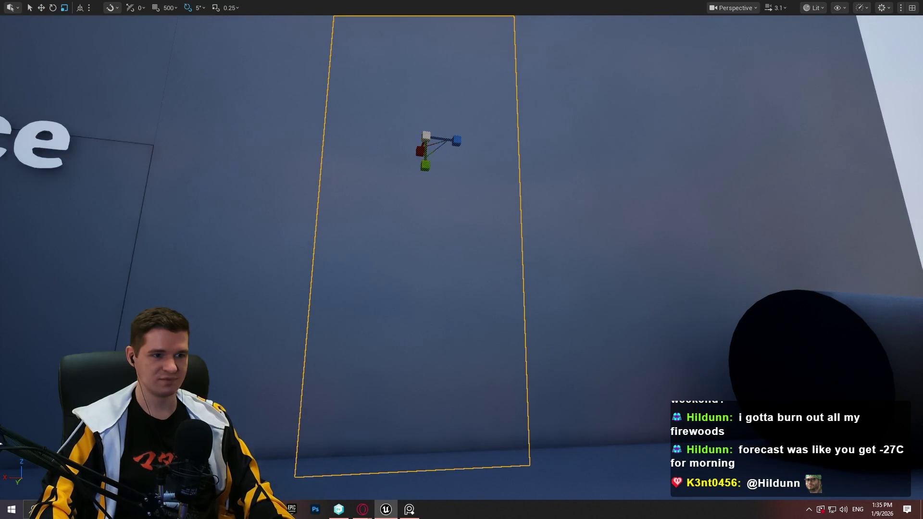
scroll(461, 259, down, 3)
scroll(462, 259, up, 5)
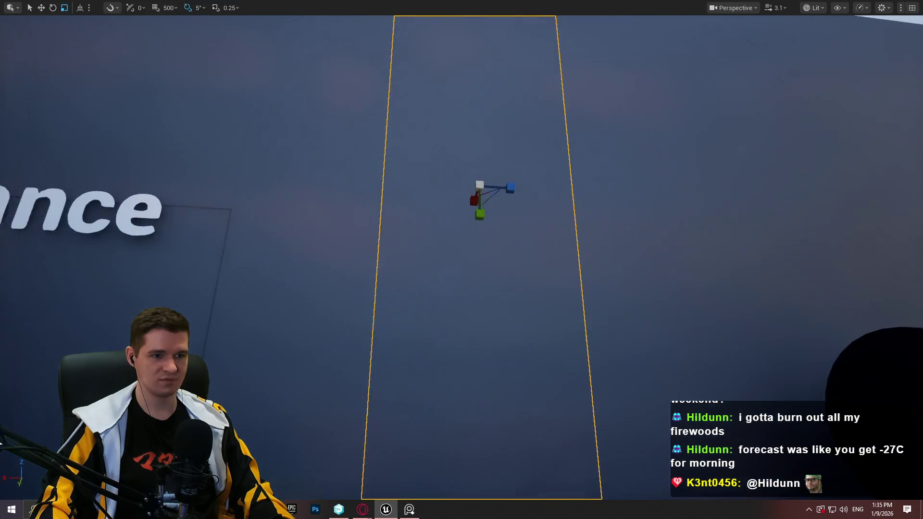
mouse_move(479, 217)
mouse_down()
mouse_move(478, 204)
mouse_move(478, 225)
mouse_move(493, 233)
mouse_move(515, 174)
mouse_move(497, 90)
mouse_up()
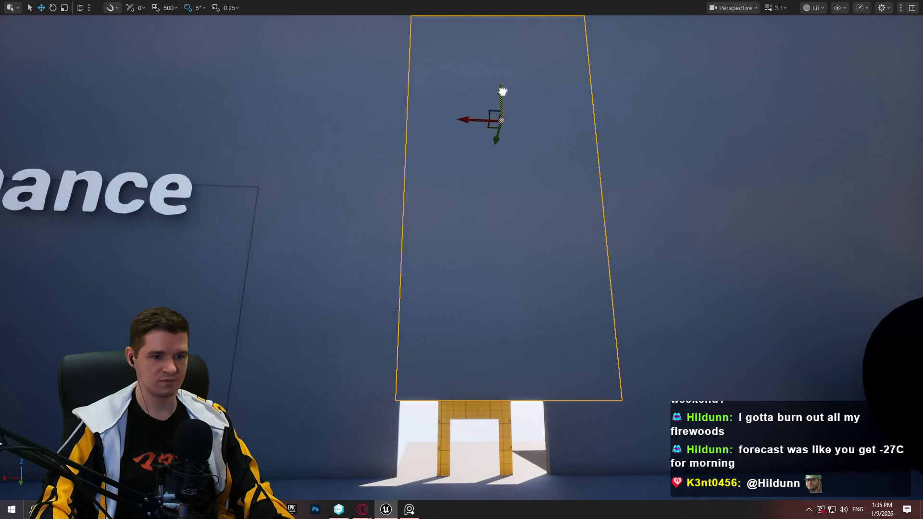
drag(470, 123, 441, 123)
drag(376, 194, 376, 194)
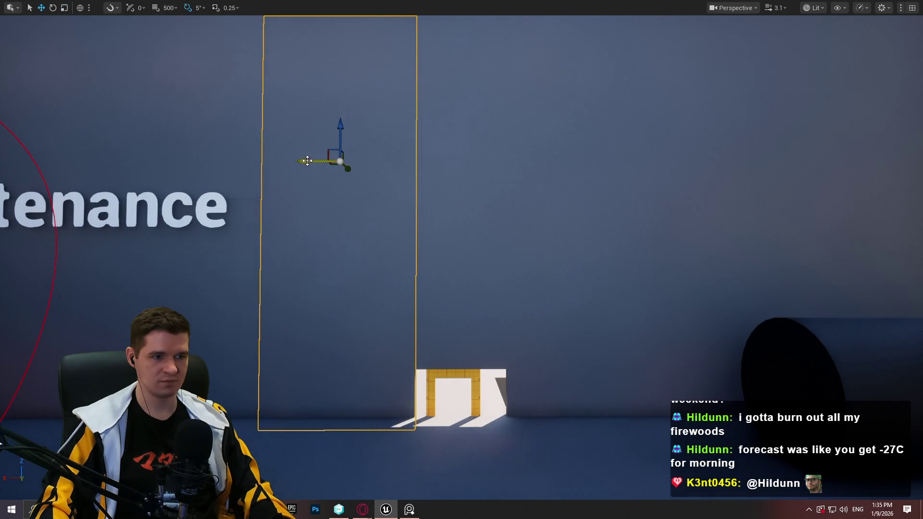
drag(307, 161, 314, 160)
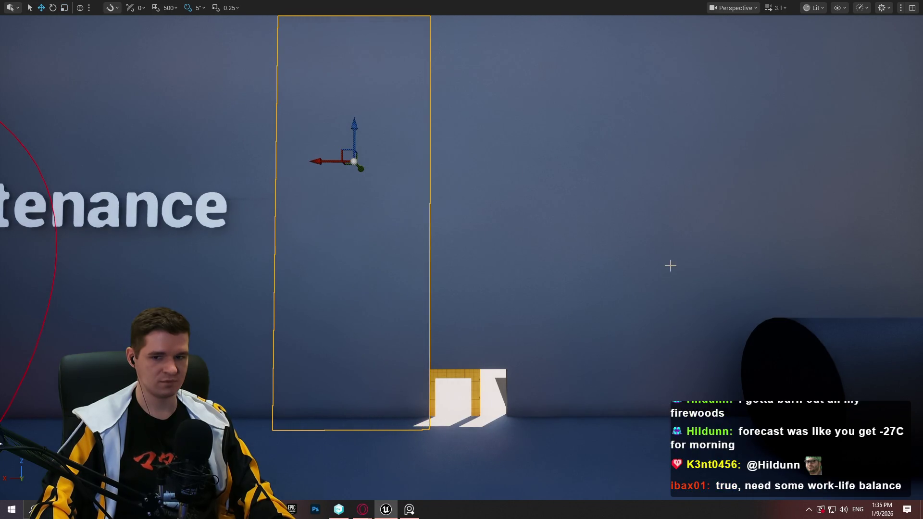
mouse_move(670, 265)
mouse_down()
mouse_move(765, 251)
mouse_move(725, 224)
mouse_up()
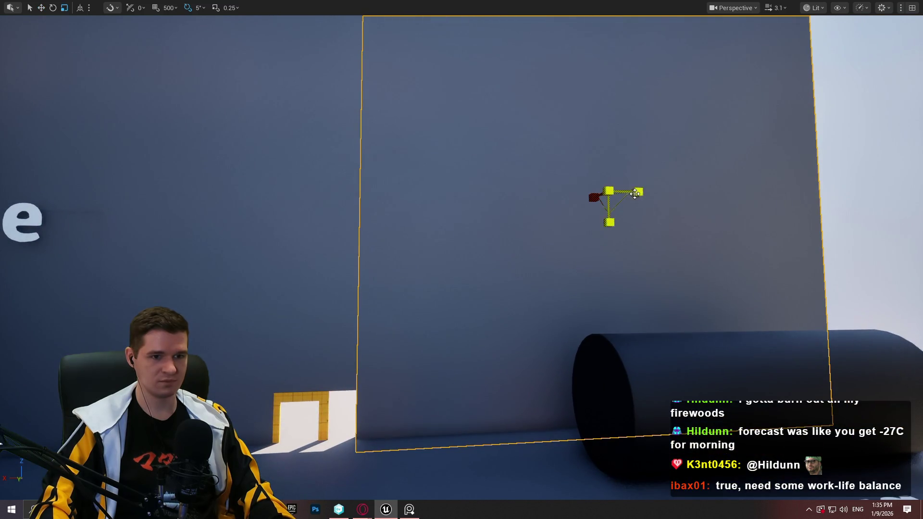
Step: Slide the yellow doorway frame sideways along the Storage/Maintenance wall
drag(601, 188, 601, 189)
drag(676, 176, 676, 176)
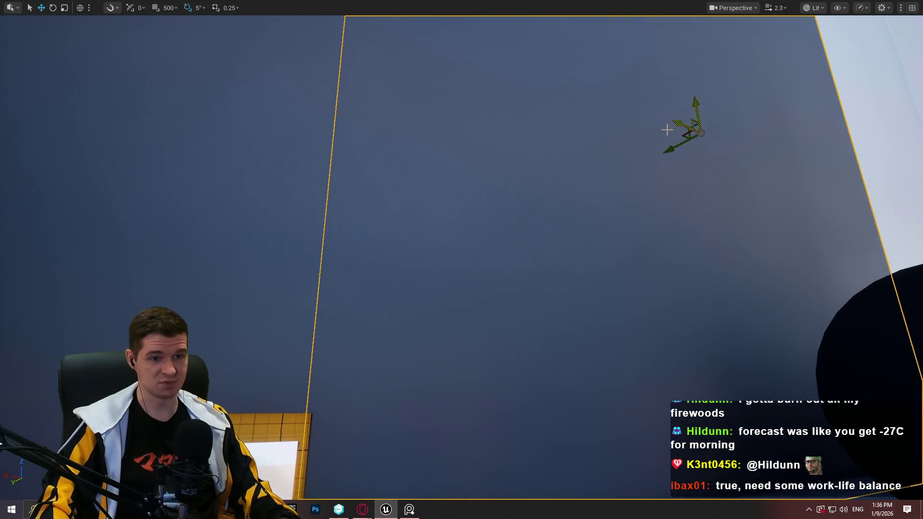
drag(677, 127, 677, 127)
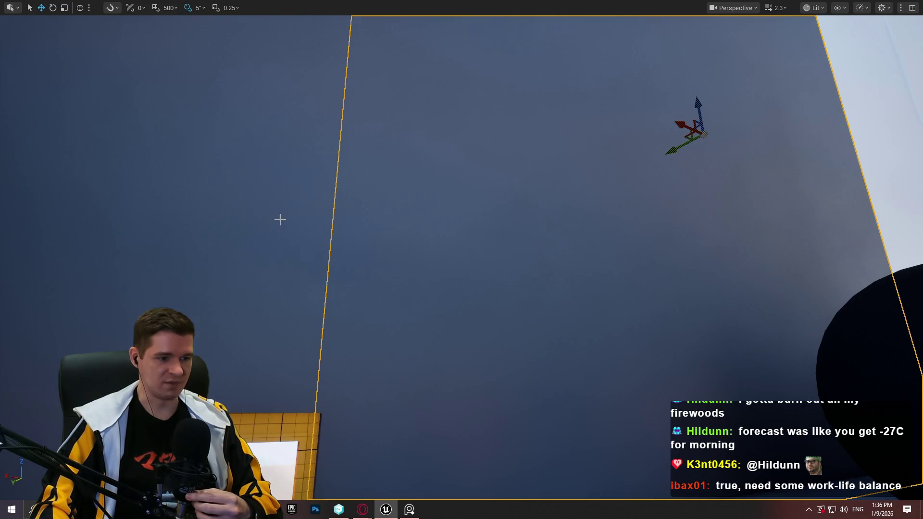
drag(280, 220, 280, 220)
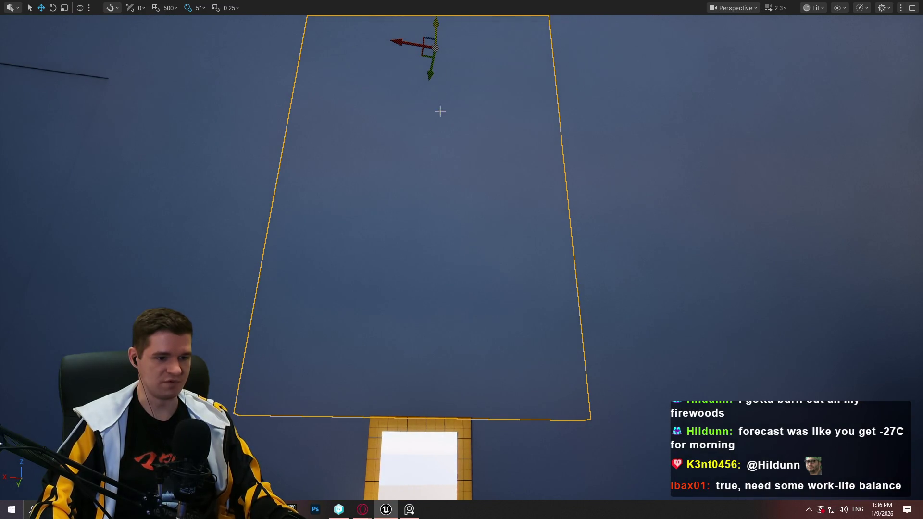
drag(440, 112, 440, 112)
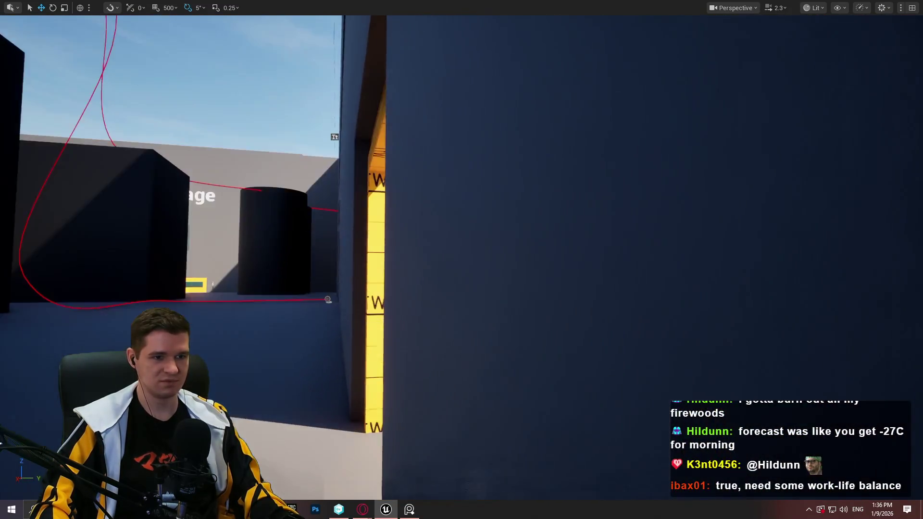
drag(460, 198, 460, 198)
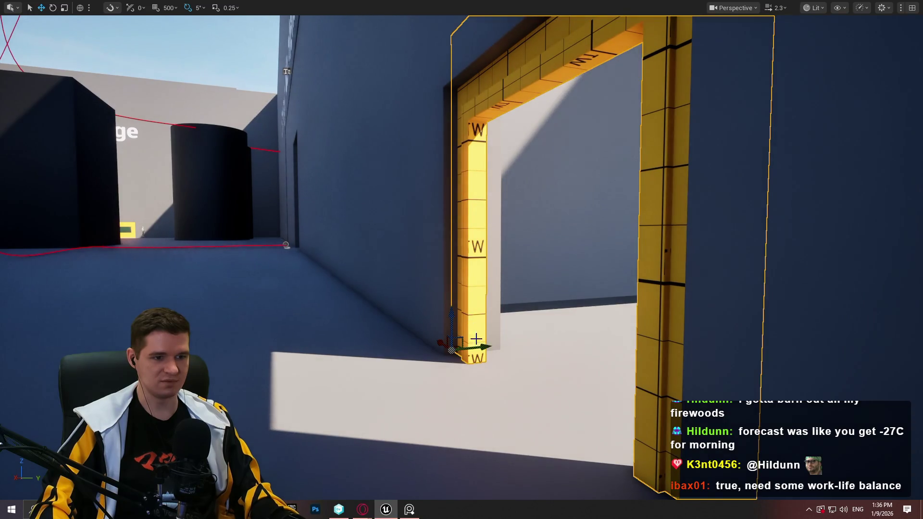
drag(484, 347, 490, 344)
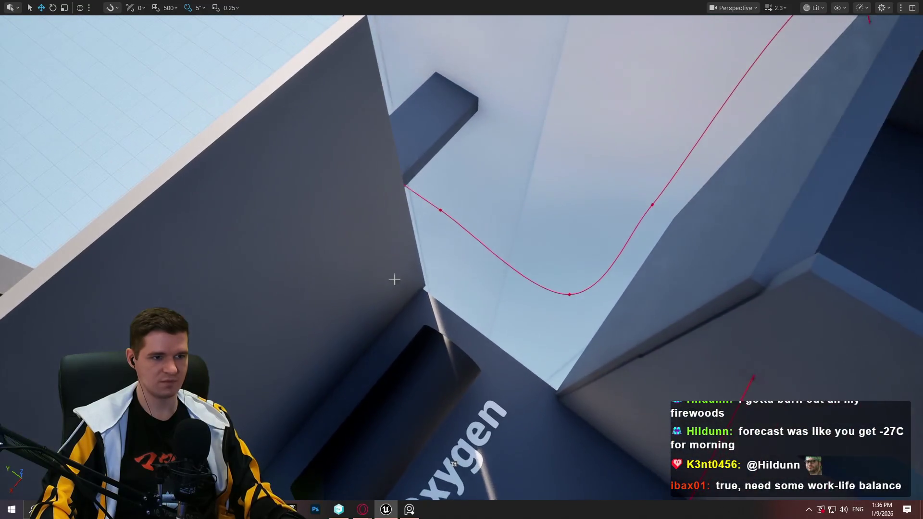
Step: Rotate the panel beside the Oxygen tank to -90°, raise it overhead, and widen it across the room
click(394, 276)
key(e)
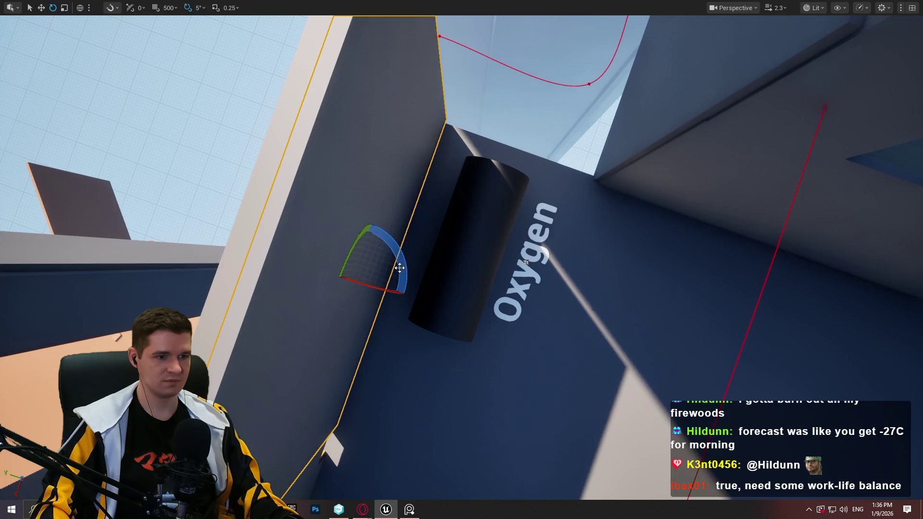
mouse_move(337, 329)
mouse_down()
mouse_move(401, 307)
mouse_move(406, 295)
mouse_up()
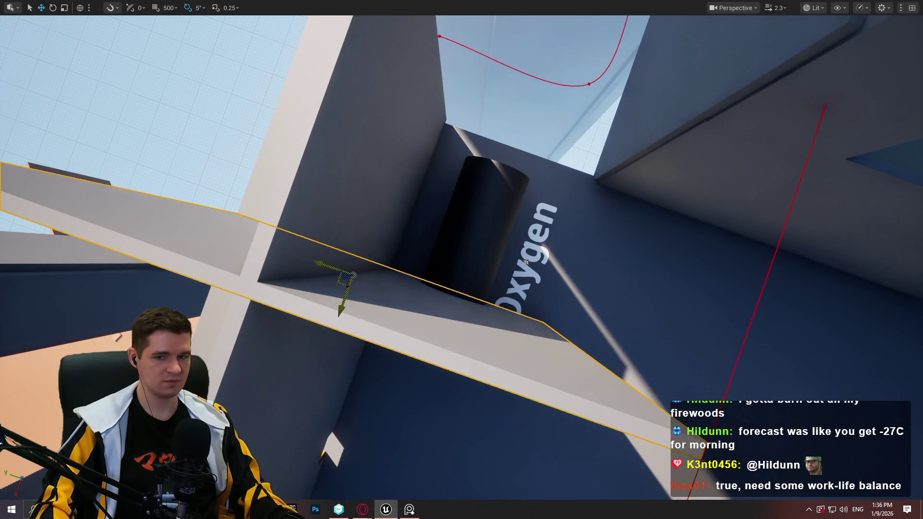
mouse_move(343, 286)
mouse_down()
mouse_move(458, 160)
mouse_move(517, 78)
mouse_move(499, 96)
mouse_up()
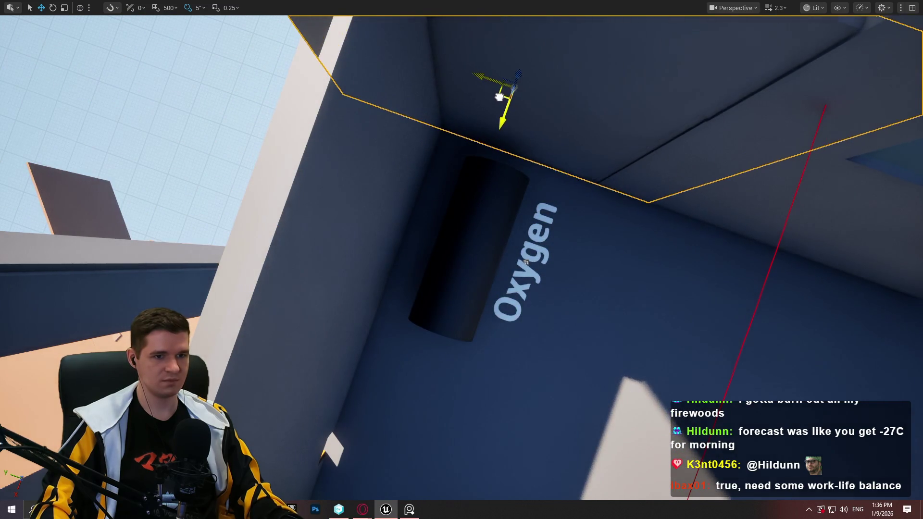
scroll(499, 98, down, 3)
key(r)
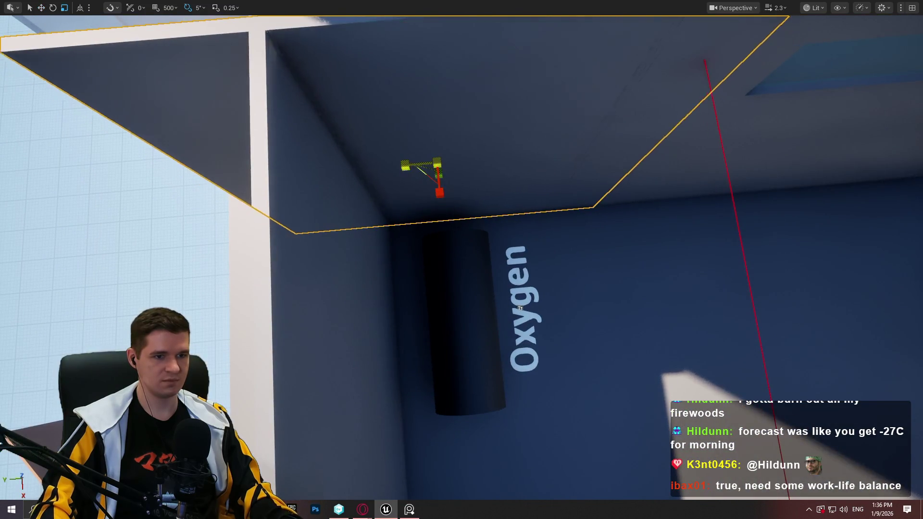
drag(405, 166, 384, 166)
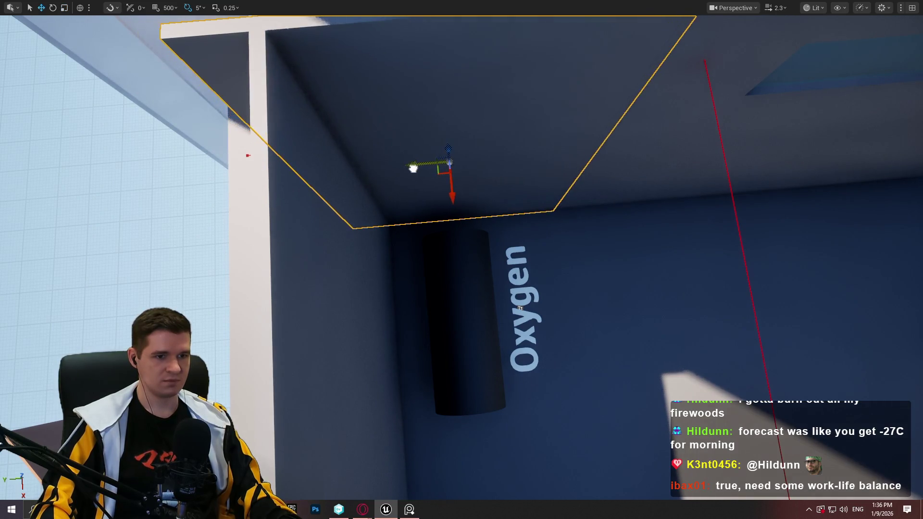
mouse_move(462, 260)
mouse_down()
mouse_move(404, 214)
mouse_move(394, 125)
mouse_move(778, 113)
mouse_move(739, 103)
mouse_up()
drag(640, 159, 640, 158)
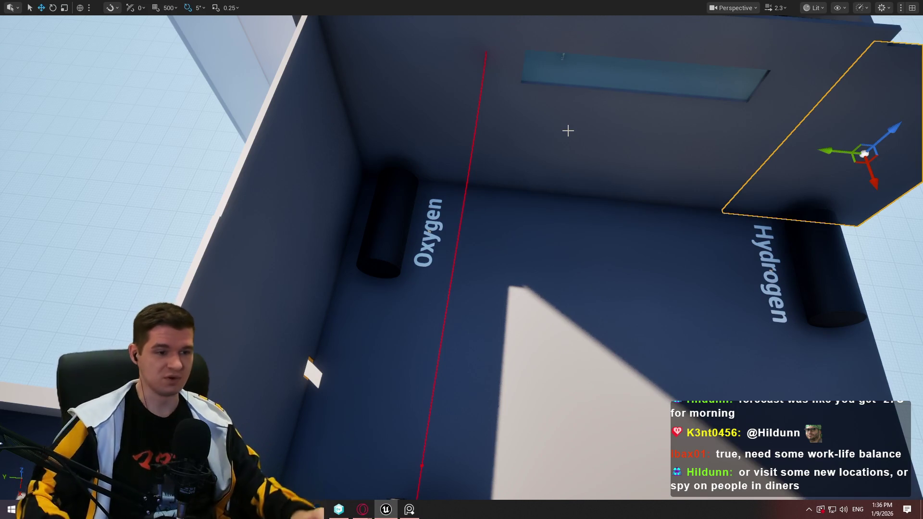
Step: Slide the Hydrogen-side wall sideways and lengthen it above the Hydrogen tank
click(347, 178)
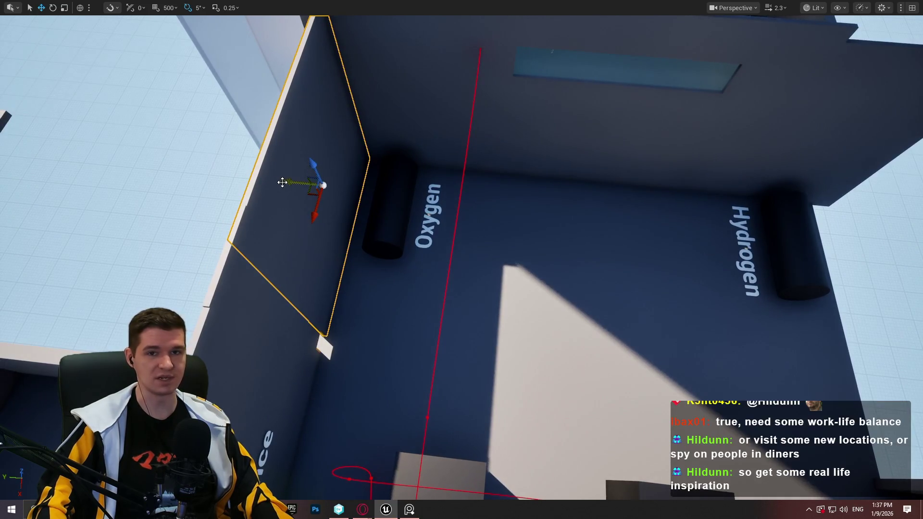
click(769, 216)
key(f)
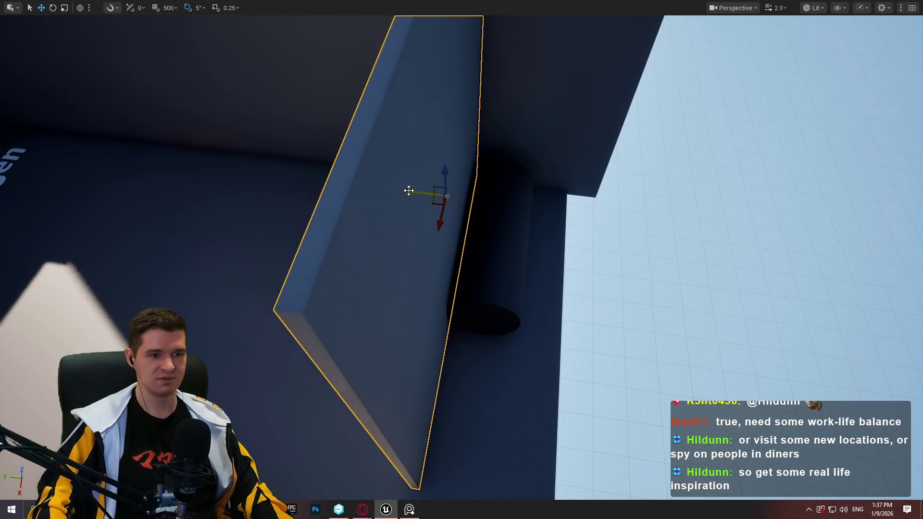
mouse_move(409, 191)
mouse_down()
mouse_move(651, 204)
mouse_move(432, 221)
mouse_move(457, 200)
mouse_up()
key(r)
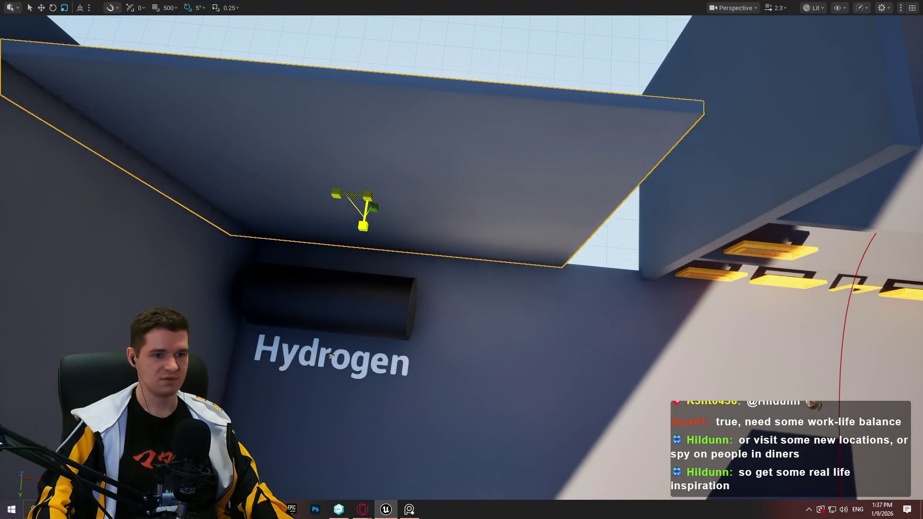
mouse_move(371, 207)
mouse_down()
mouse_move(394, 206)
mouse_move(393, 195)
mouse_move(380, 202)
mouse_move(497, 201)
mouse_move(501, 180)
mouse_up()
key(r)
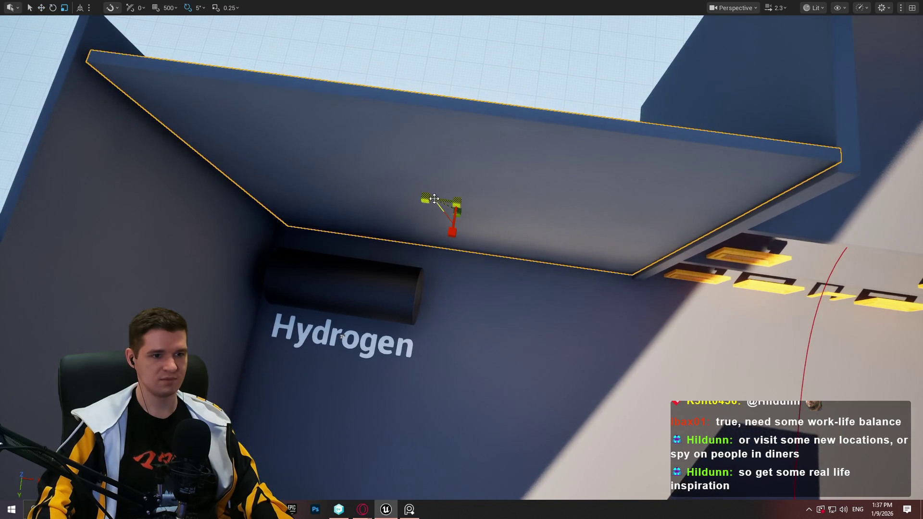
drag(434, 199, 425, 198)
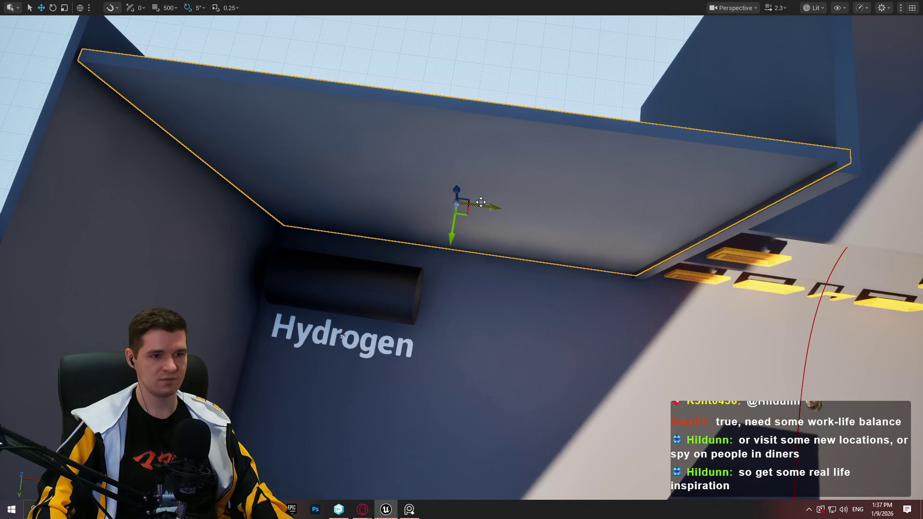
mouse_move(481, 202)
mouse_down()
mouse_move(475, 205)
mouse_move(482, 204)
mouse_up()
click(482, 203)
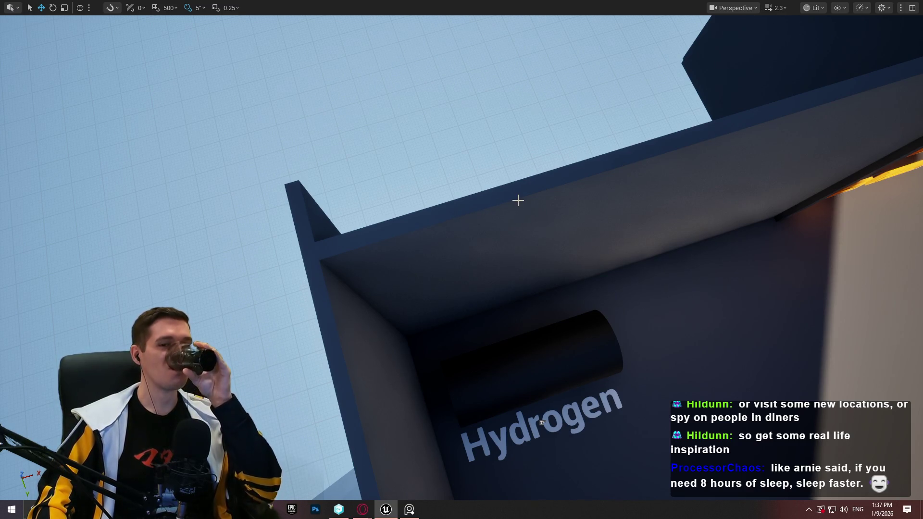
Step: Nudge the top wall piece slightly sideways over the Hydrogen tank
click(642, 261)
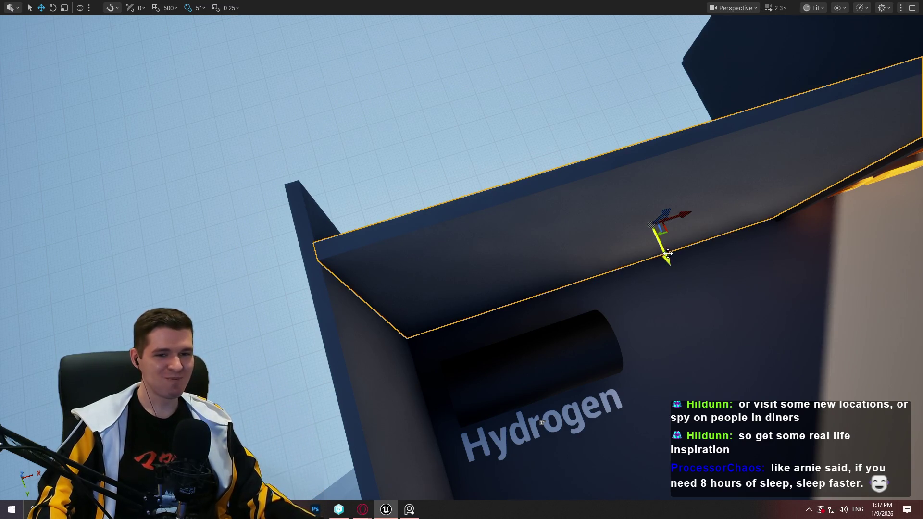
drag(542, 423, 541, 392)
mouse_move(664, 213)
mouse_down()
mouse_move(654, 216)
mouse_move(663, 213)
mouse_up()
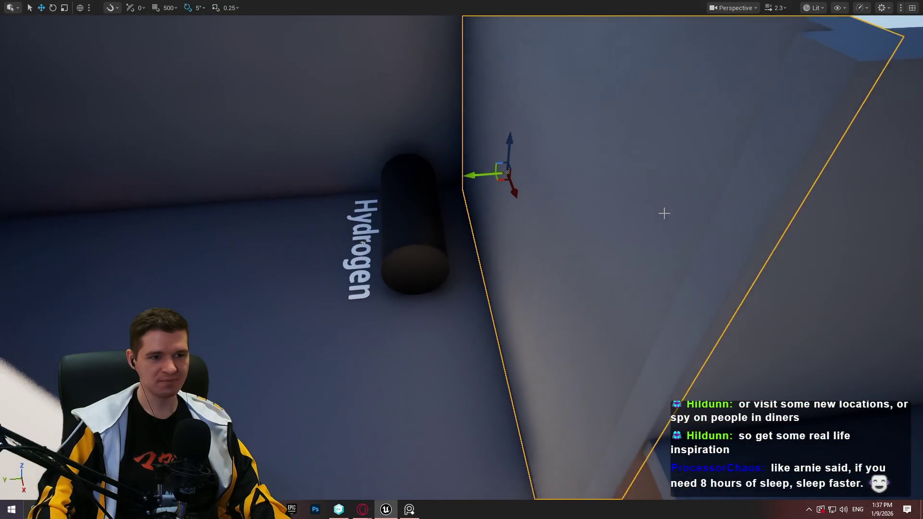
mouse_move(479, 168)
mouse_down()
mouse_move(427, 129)
mouse_move(395, 132)
mouse_move(414, 154)
mouse_up()
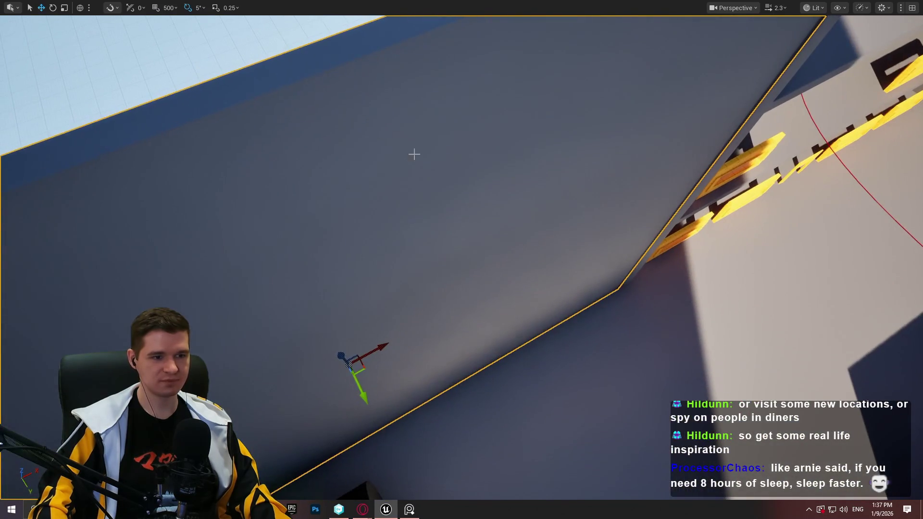
drag(358, 394, 366, 399)
drag(523, 337, 522, 315)
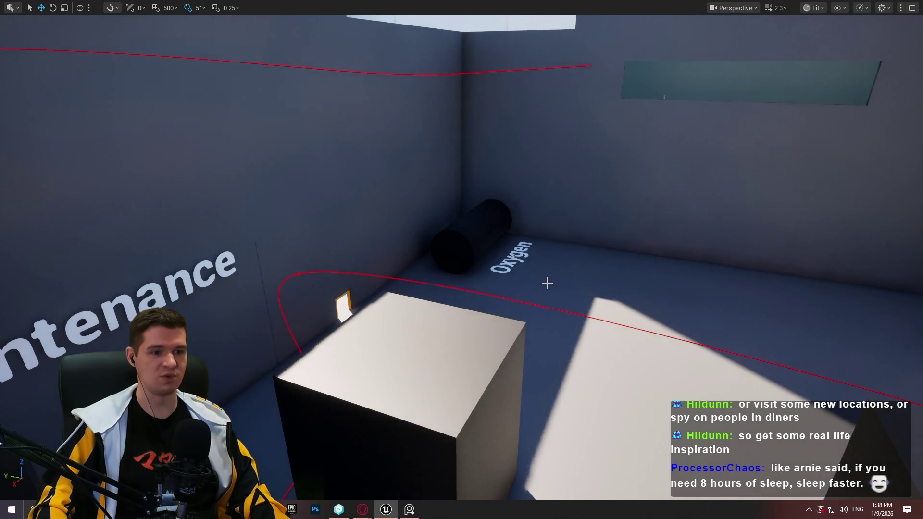
drag(544, 285, 532, 291)
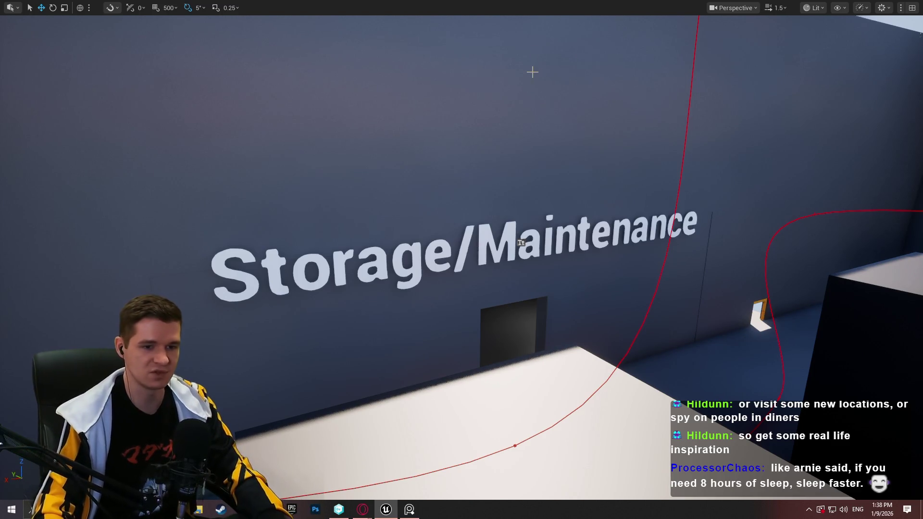
mouse_move(596, 233)
mouse_down()
mouse_move(485, 236)
mouse_move(597, 231)
mouse_up()
Step: Select the large grey wall and shrink it to expose the interior
click(645, 252)
mouse_move(645, 252)
mouse_down()
mouse_move(702, 248)
mouse_move(361, 242)
mouse_up()
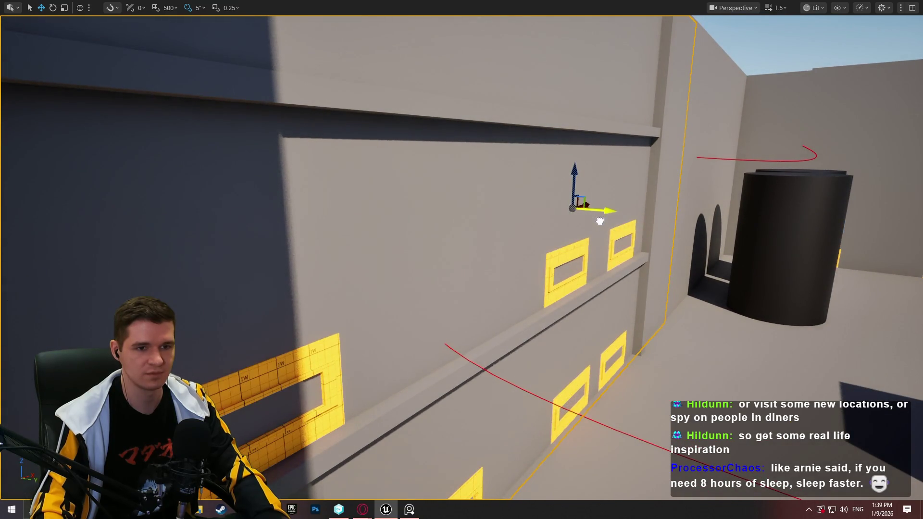
mouse_move(600, 221)
mouse_down()
mouse_move(601, 269)
mouse_move(592, 269)
mouse_move(600, 202)
mouse_move(538, 231)
mouse_move(514, 226)
mouse_move(552, 230)
mouse_move(534, 226)
mouse_move(548, 216)
mouse_move(552, 236)
mouse_move(611, 124)
mouse_up()
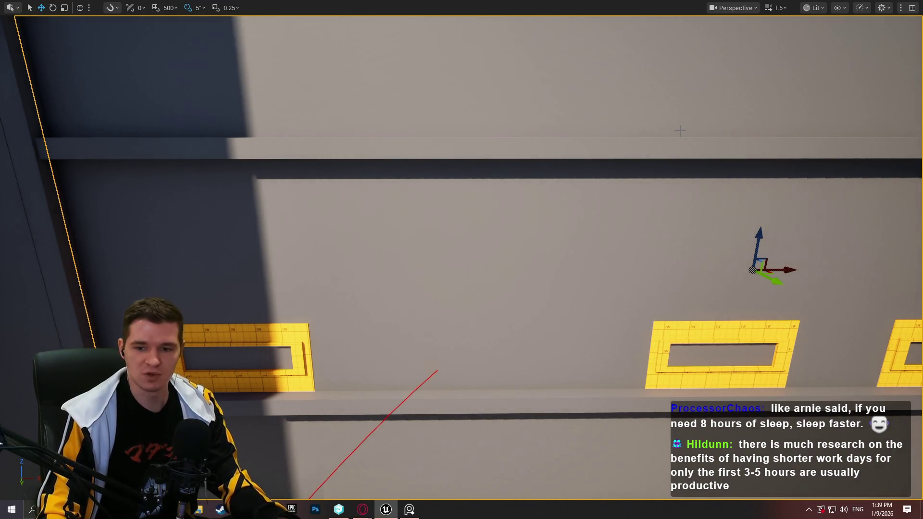
drag(680, 130, 624, 263)
key(r)
mouse_move(676, 230)
mouse_down()
mouse_move(707, 232)
mouse_move(693, 224)
mouse_up()
Step: Move the pillar right along the shelves and inspect it among the stacked window-framed floors
key(w)
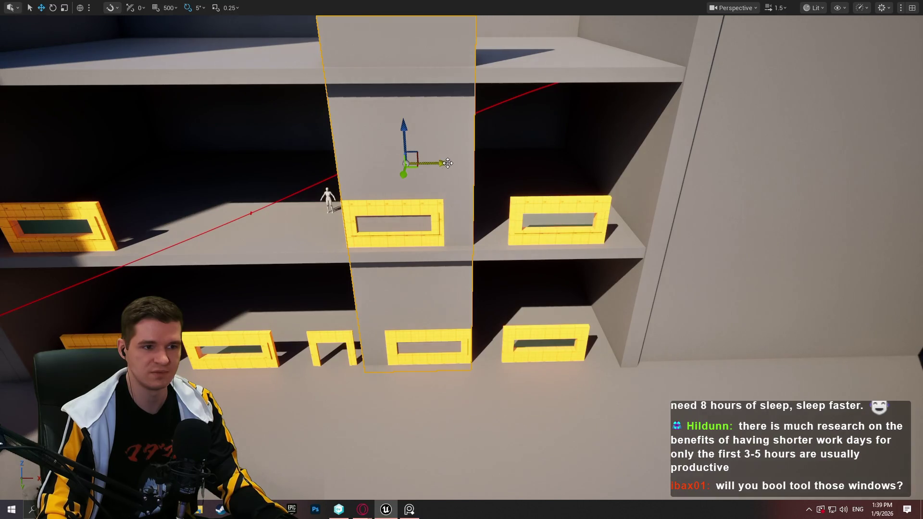
mouse_move(447, 164)
mouse_down()
mouse_move(760, 163)
mouse_move(726, 173)
mouse_up()
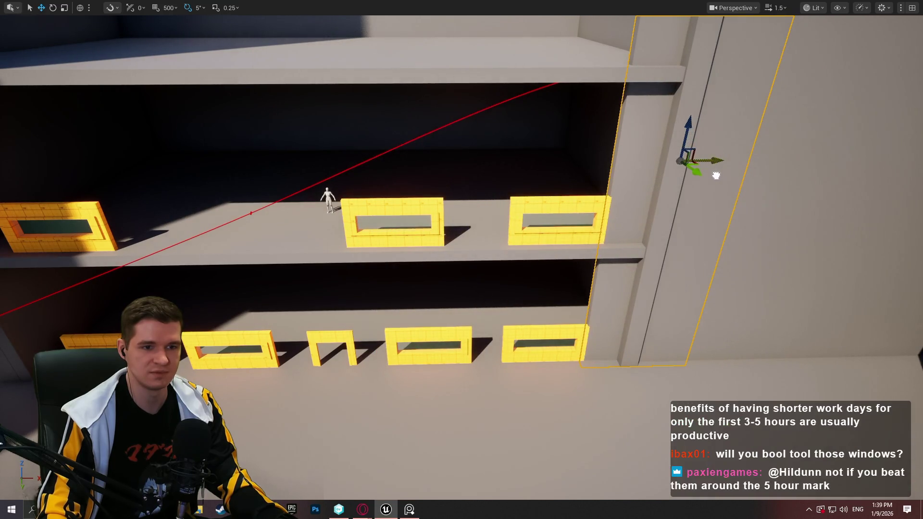
scroll(715, 173, up, 5)
scroll(715, 173, down, 3)
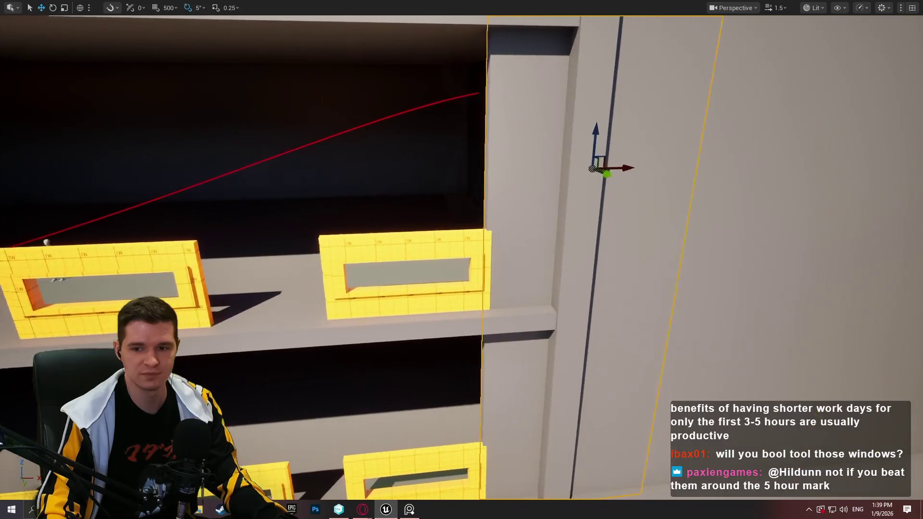
scroll(714, 173, up, 5)
key(d)
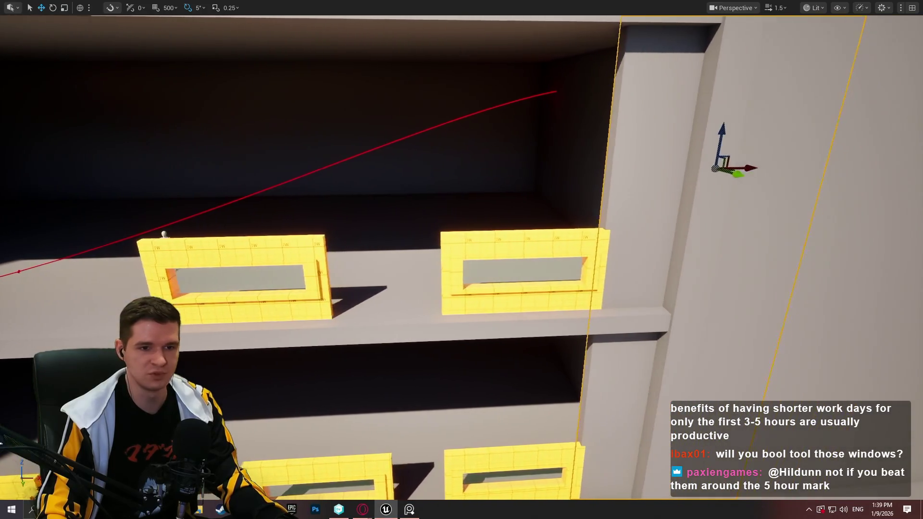
scroll(461, 259, up, 2)
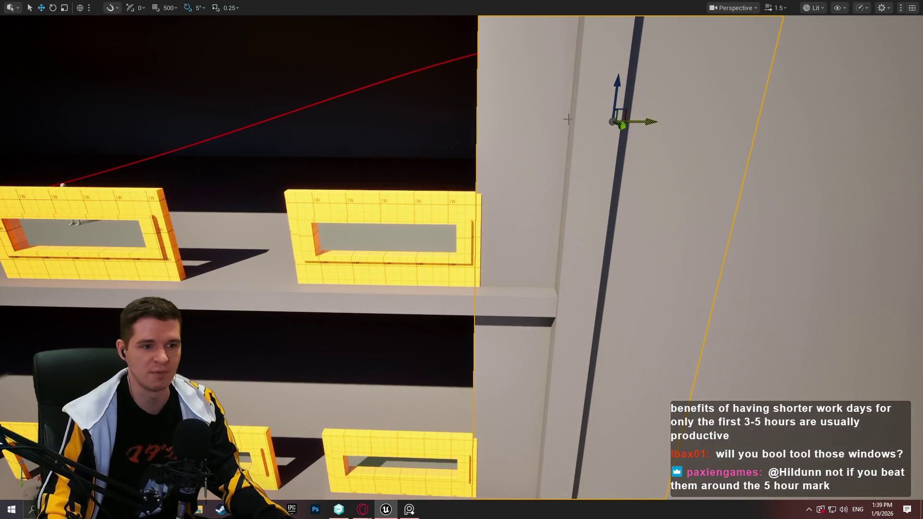
key(w)
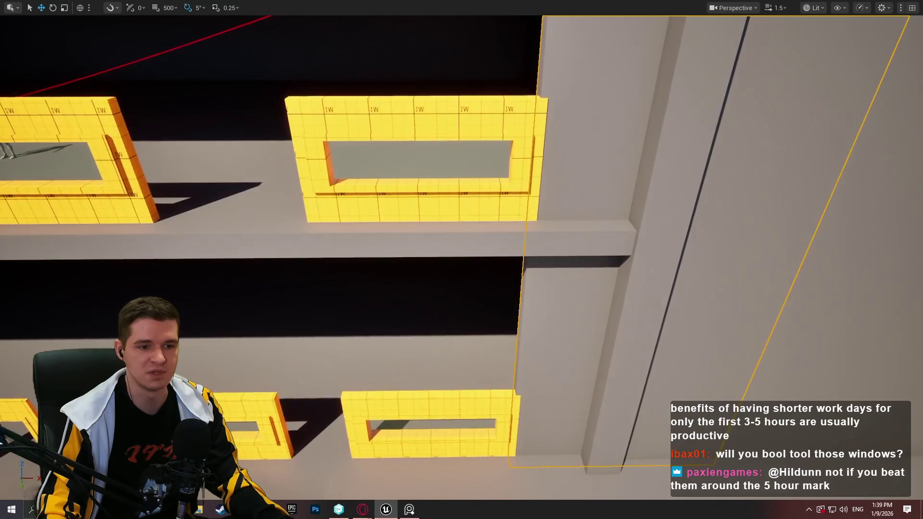
key(s)
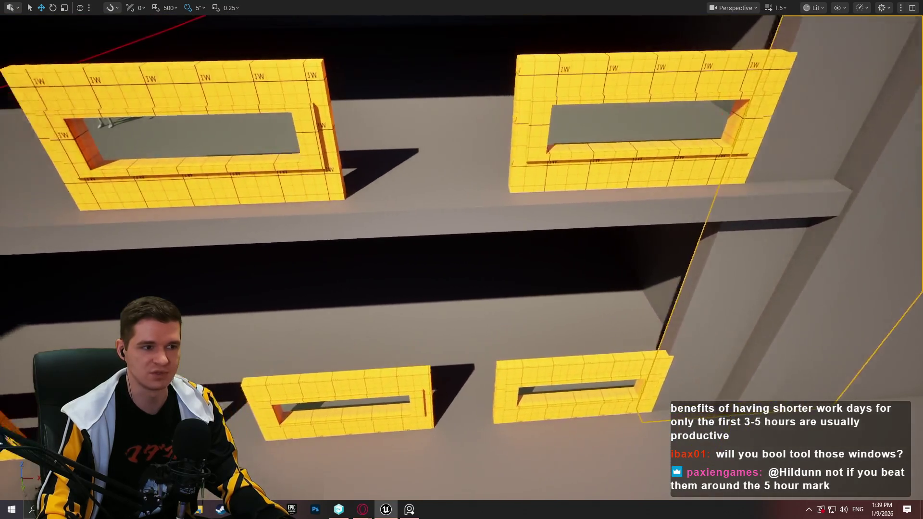
key(w)
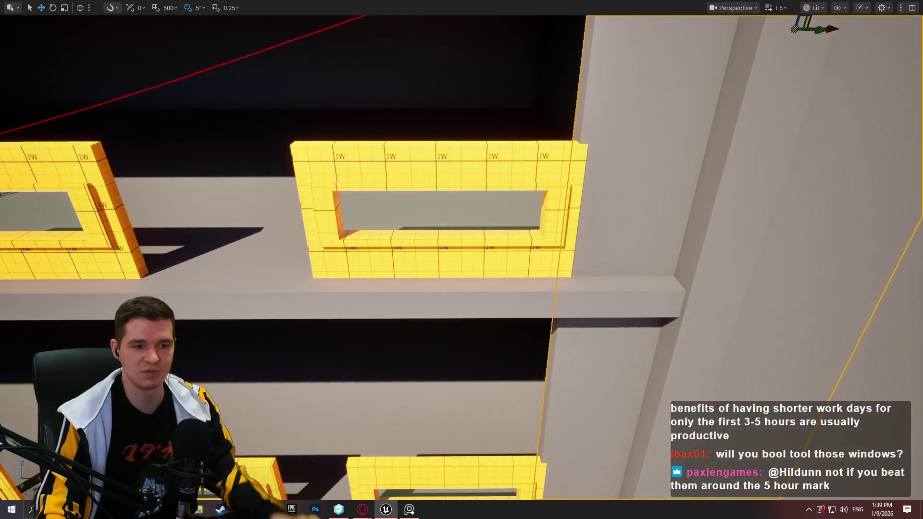
key(s)
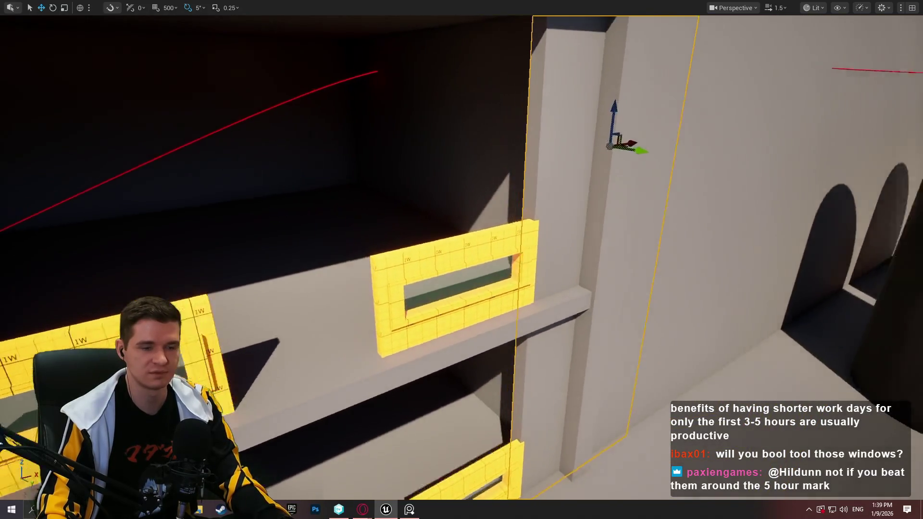
key(a)
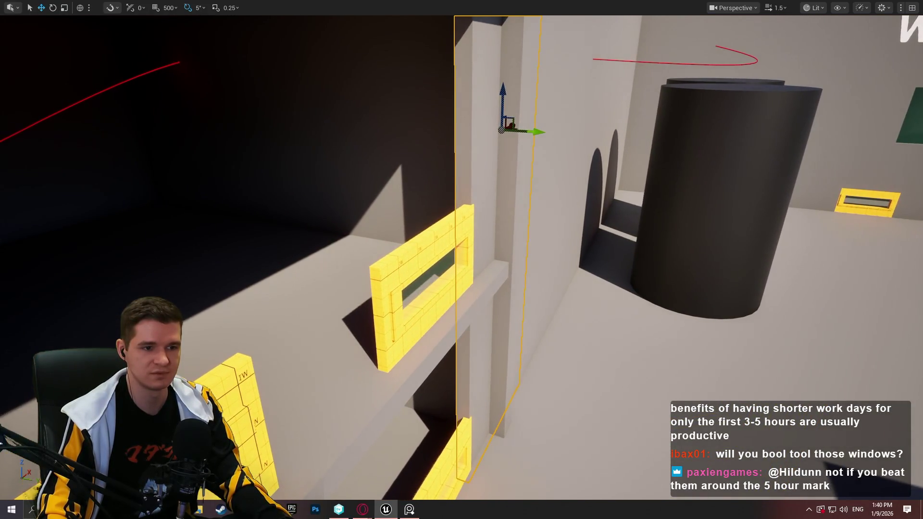
key(w)
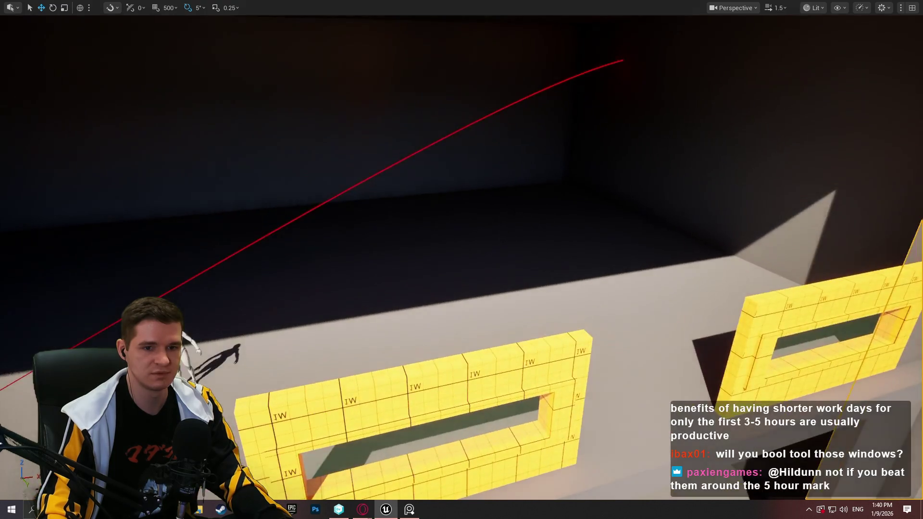
key(w)
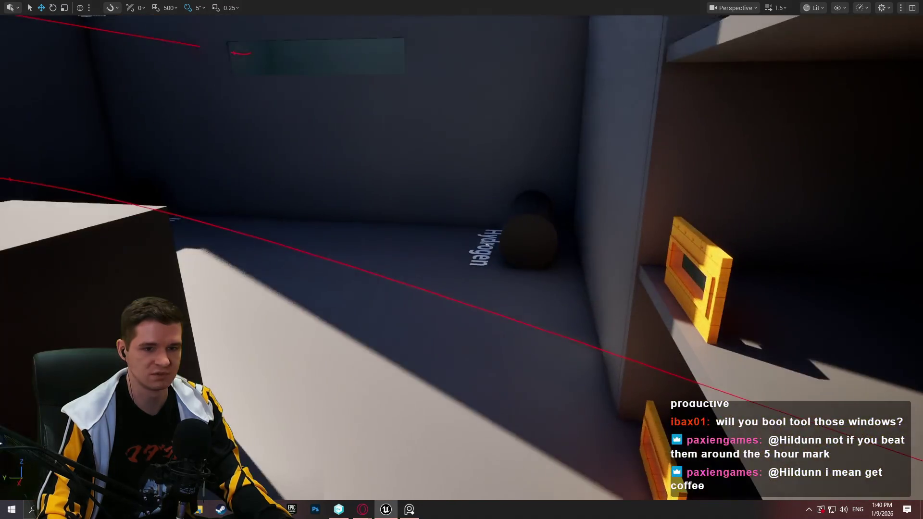
key(s)
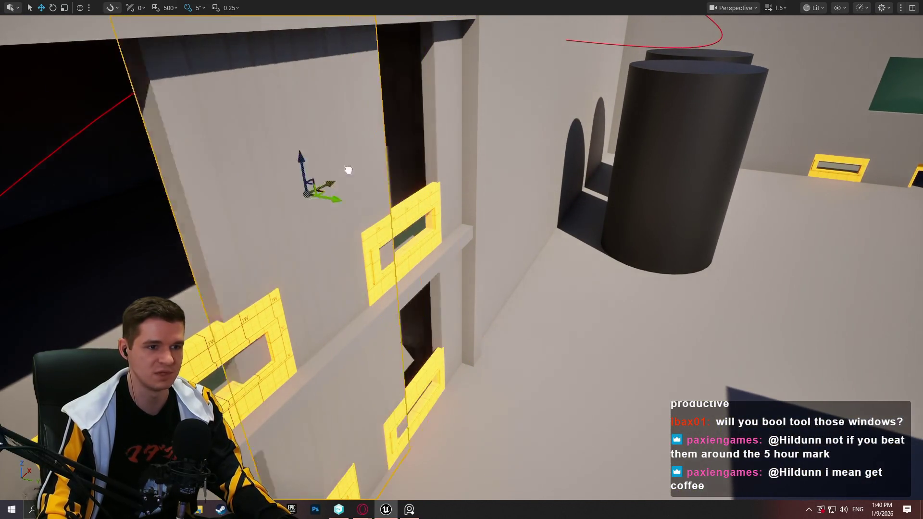
key(w)
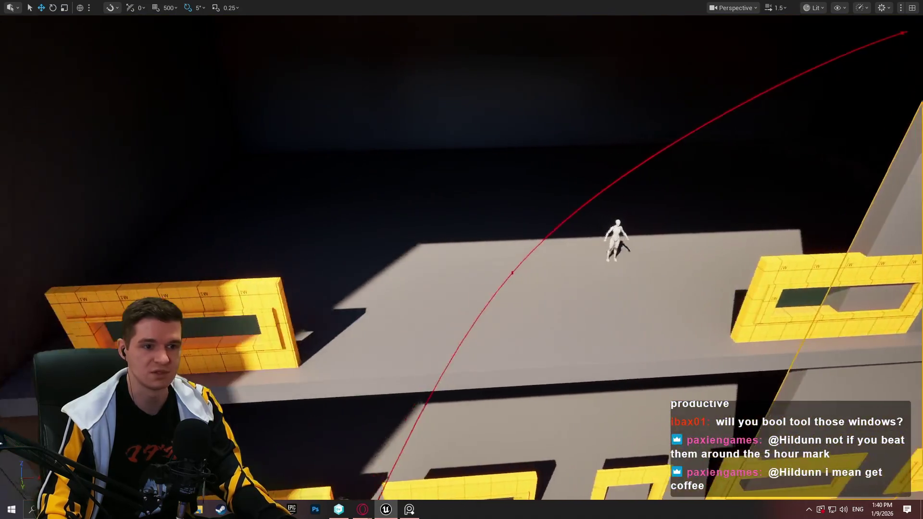
key(r)
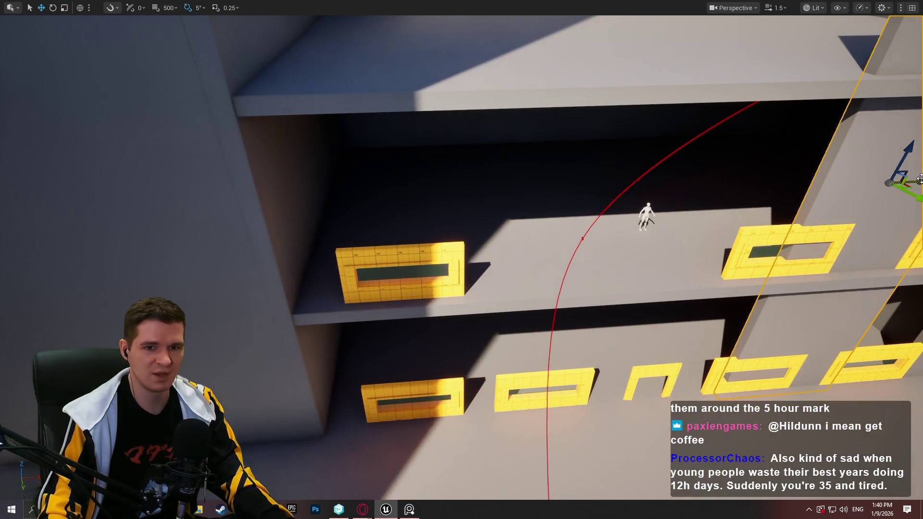
Step: Slide the wall slab left into place against the end of the window-framed shelves
mouse_move(919, 178)
mouse_down()
mouse_move(269, 212)
mouse_move(279, 214)
mouse_up()
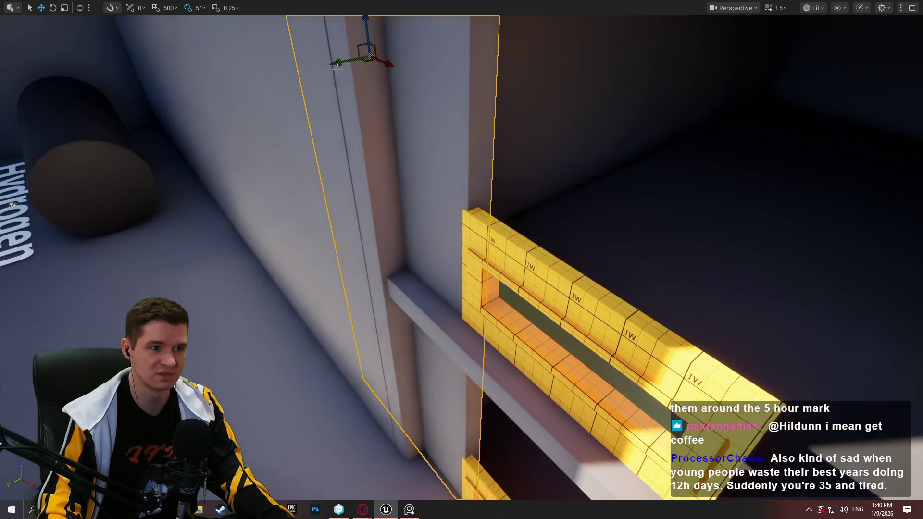
mouse_move(337, 63)
mouse_down()
mouse_move(326, 66)
mouse_move(335, 66)
mouse_up()
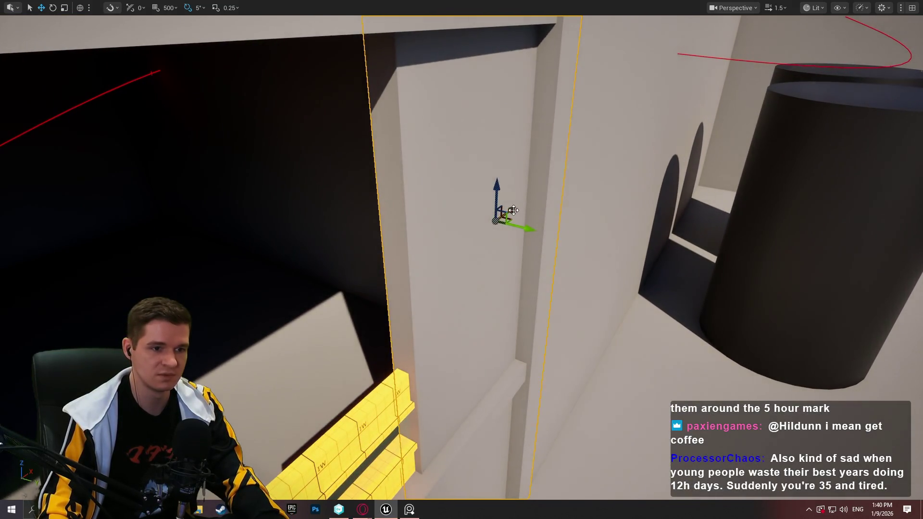
drag(513, 210, 549, 163)
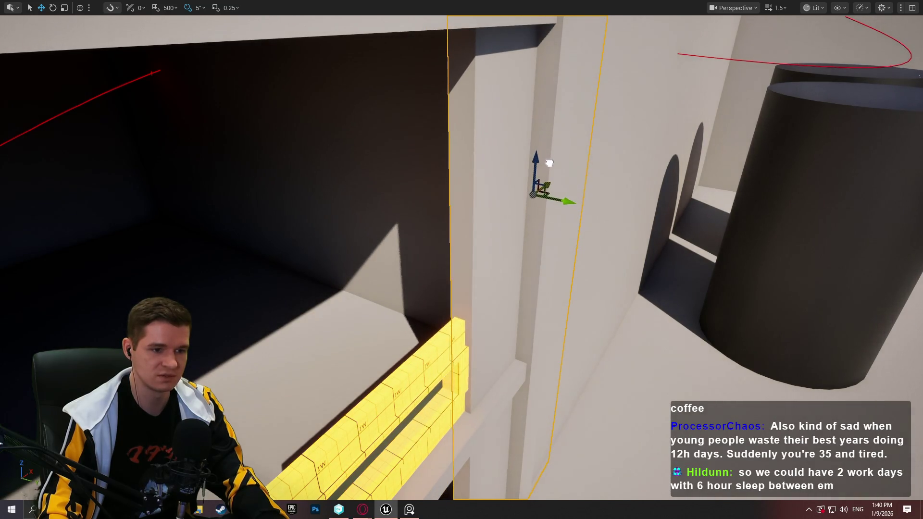
scroll(549, 163, down, 2)
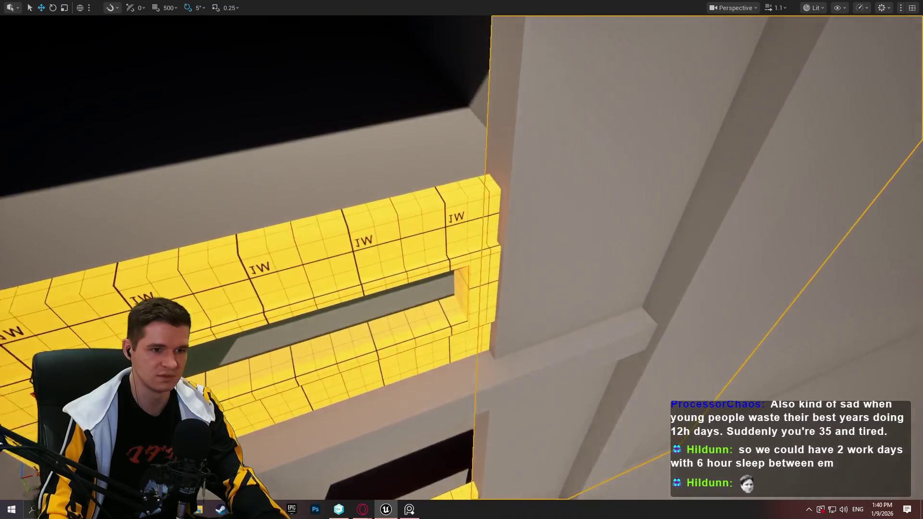
mouse_move(549, 163)
mouse_down()
mouse_move(610, 186)
mouse_move(658, 157)
mouse_up()
scroll(659, 156, up, 2)
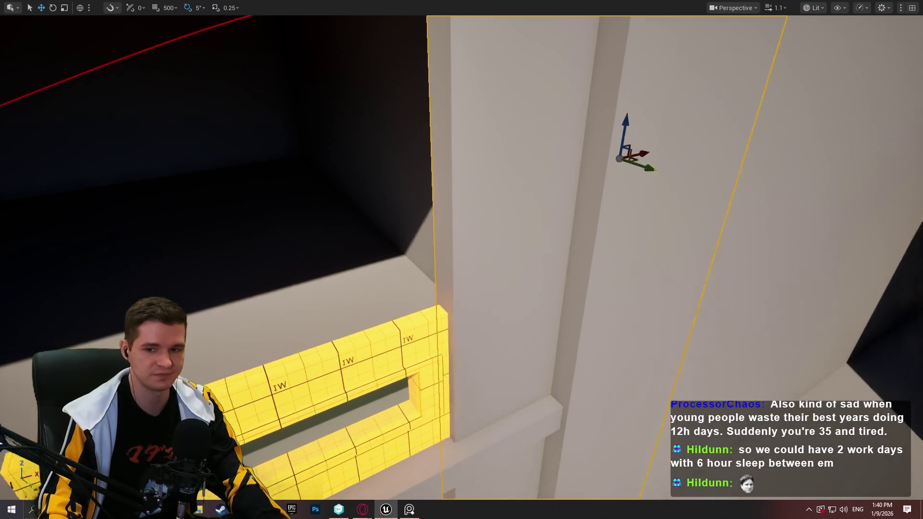
key(s)
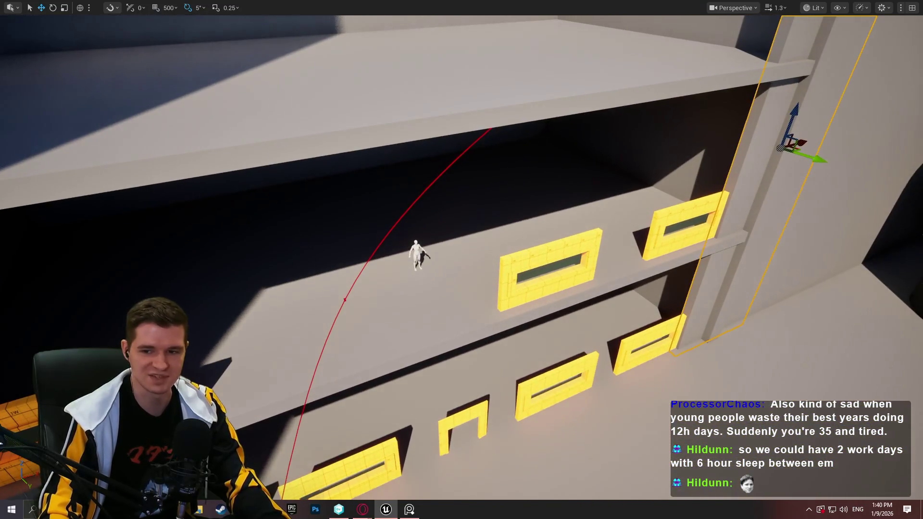
Step: Bring the top-level back wall panel forward over the shelves and raise it
key(s)
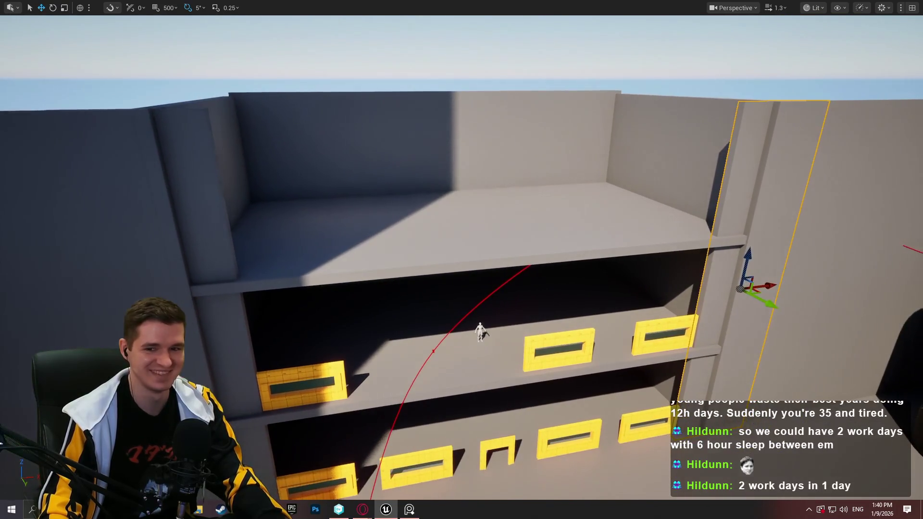
click(481, 152)
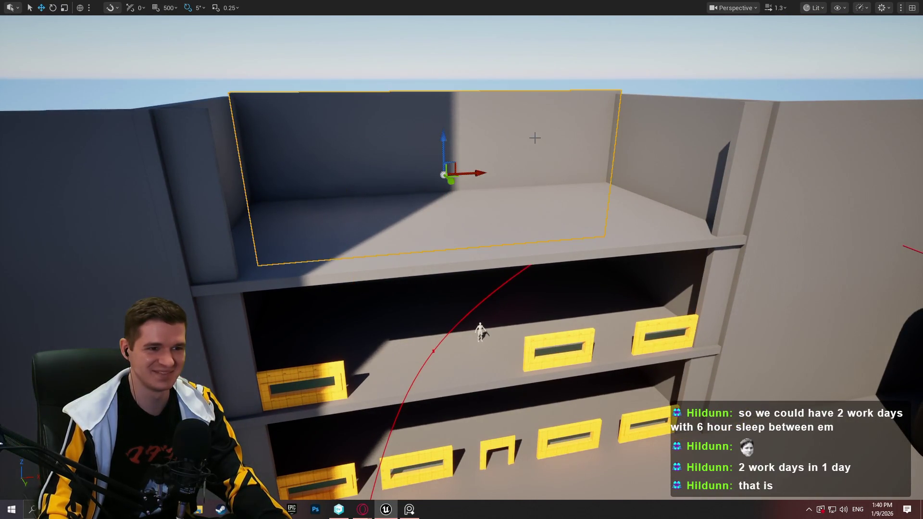
drag(451, 180, 510, 251)
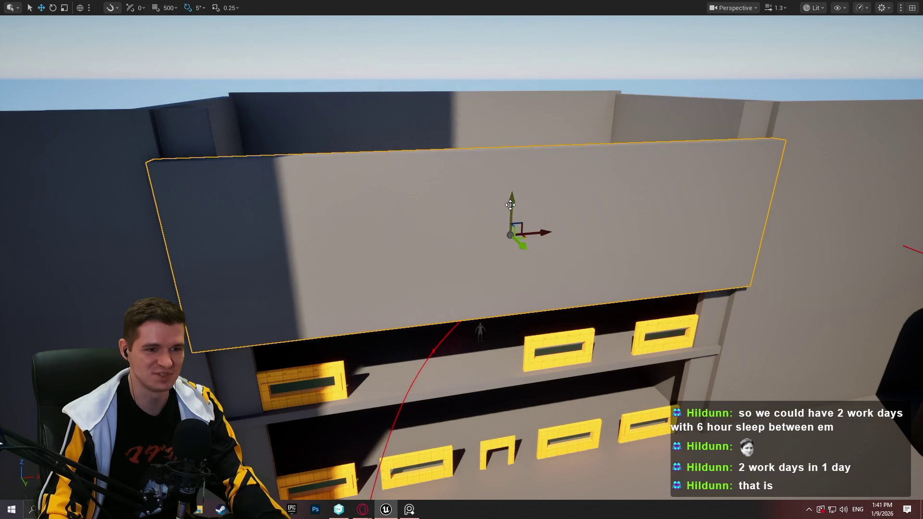
mouse_move(510, 204)
mouse_down()
mouse_move(509, 161)
mouse_move(507, 168)
mouse_up()
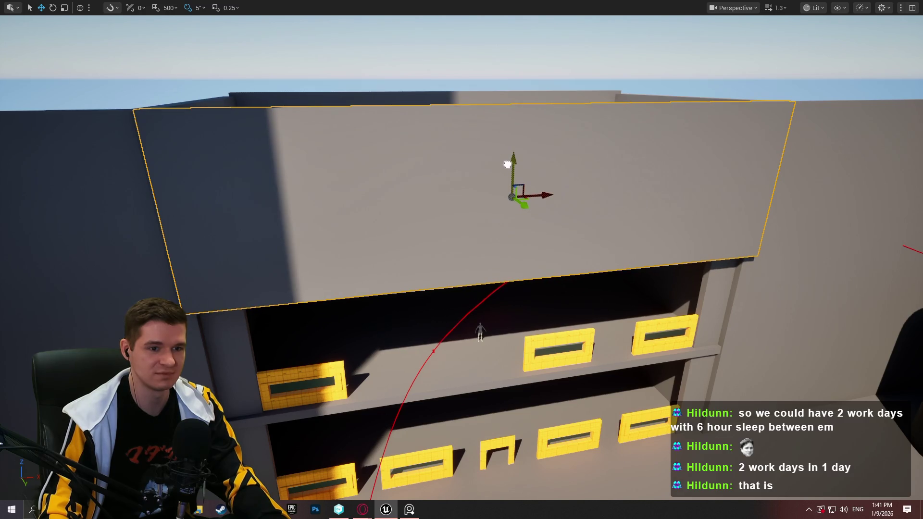
Step: Scale the wall panel's height down and lower it into place overhanging the ledges
key(w)
key(s)
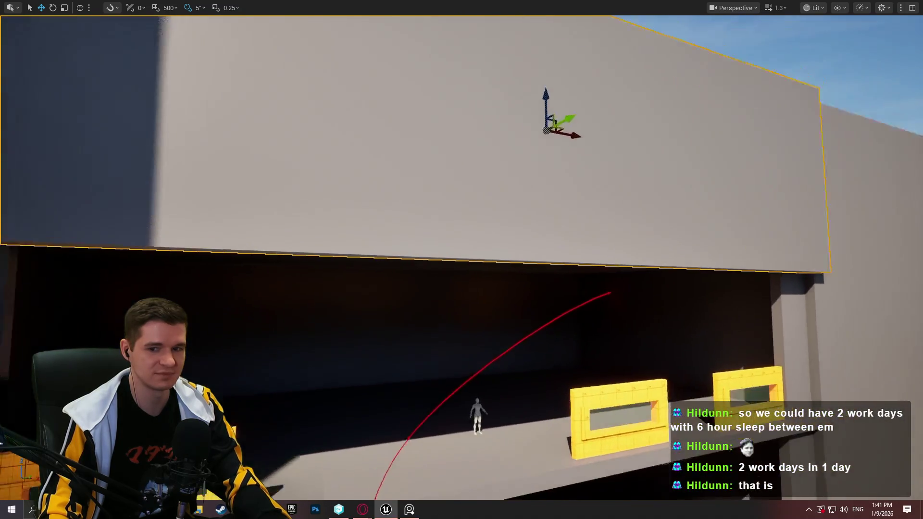
key(r)
drag(545, 210, 545, 240)
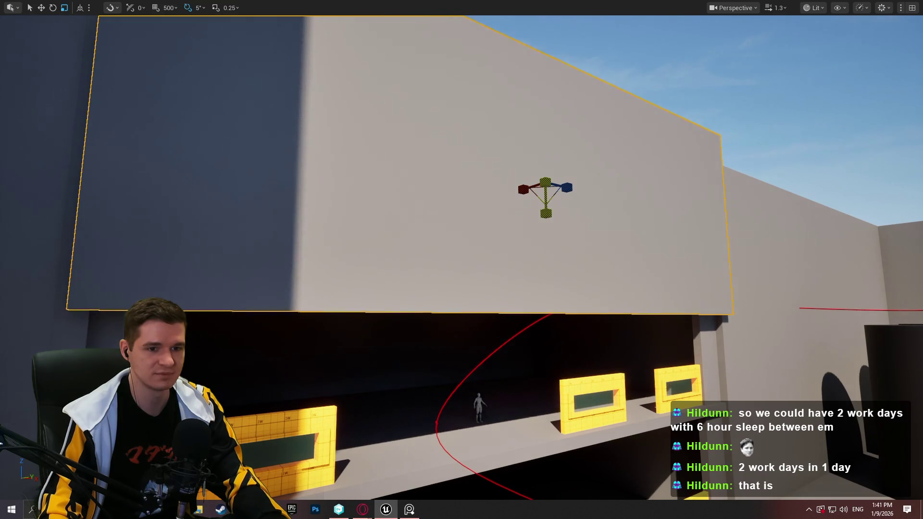
drag(543, 145, 541, 195)
mouse_move(564, 227)
mouse_down()
mouse_move(562, 220)
mouse_move(682, 220)
mouse_move(566, 96)
mouse_move(547, 123)
mouse_move(570, 154)
mouse_move(570, 192)
mouse_move(558, 154)
mouse_move(564, 140)
mouse_up()
scroll(562, 219, down, 3)
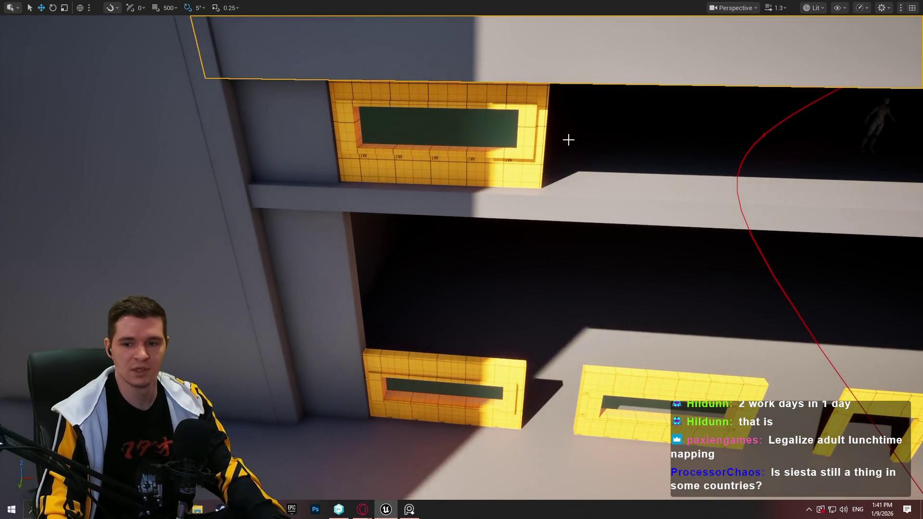
Step: Shorten the left pillar to uncover the yellow frames and slide the block along the shelf
click(333, 216)
mouse_move(334, 216)
mouse_down()
mouse_move(217, 109)
mouse_move(610, 102)
mouse_up()
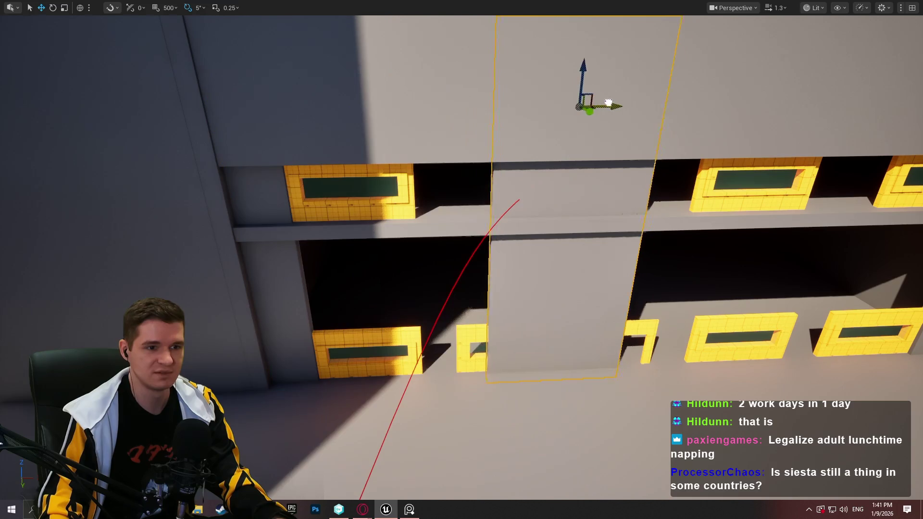
key(r)
drag(555, 149, 555, 131)
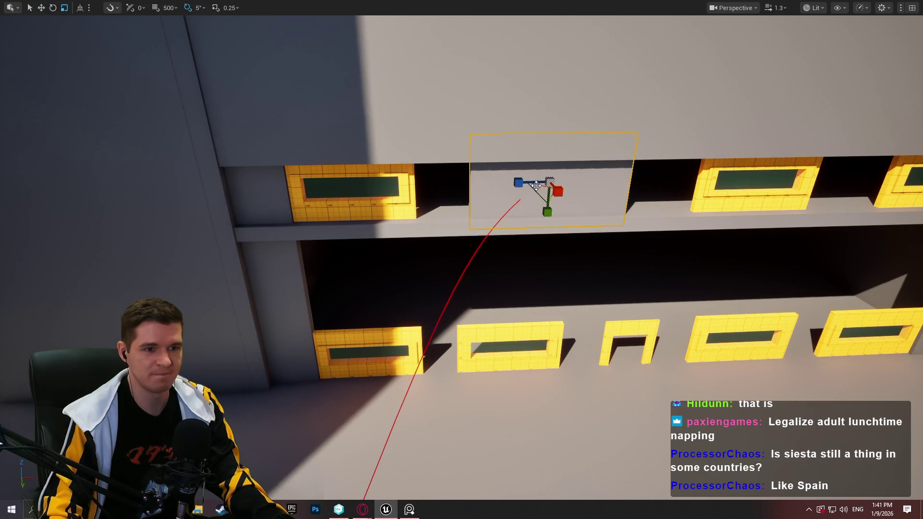
mouse_move(585, 181)
mouse_down()
mouse_move(701, 178)
mouse_move(539, 199)
mouse_up()
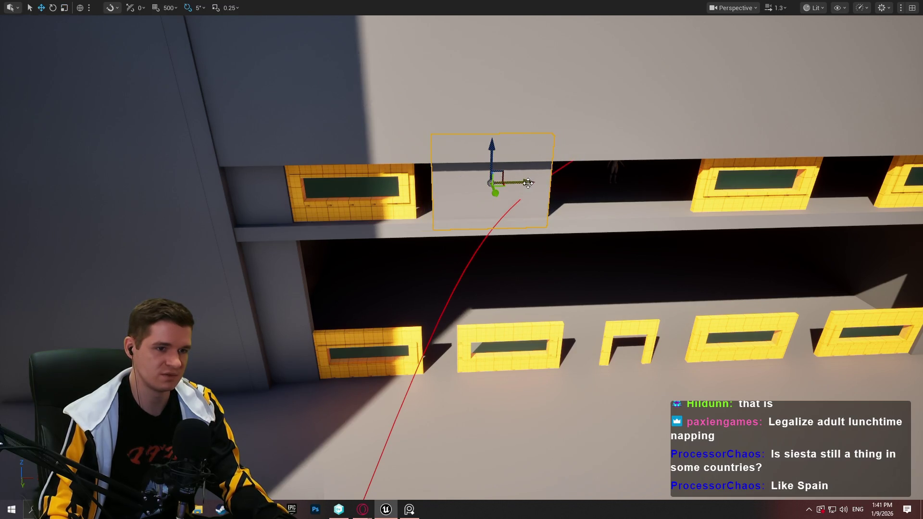
Step: Narrow the wall block on the upper shelf and slide it right along the shelf
key(w)
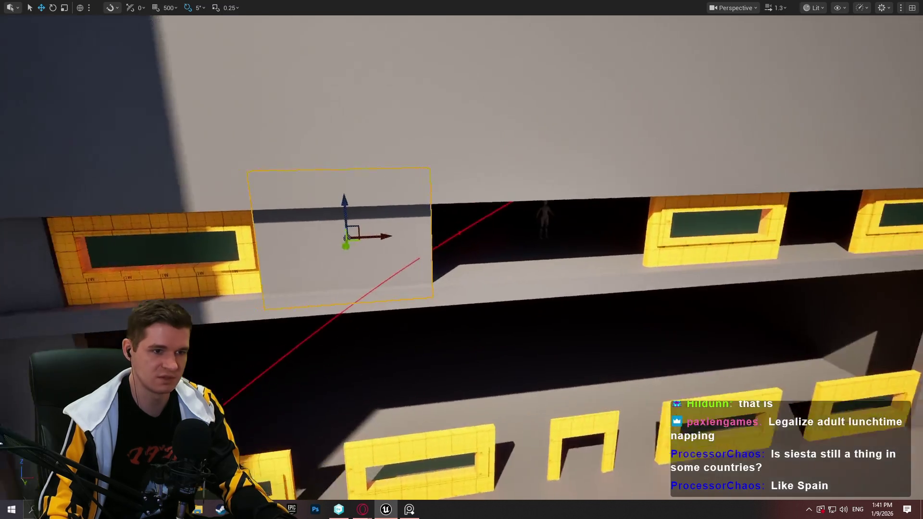
key(s)
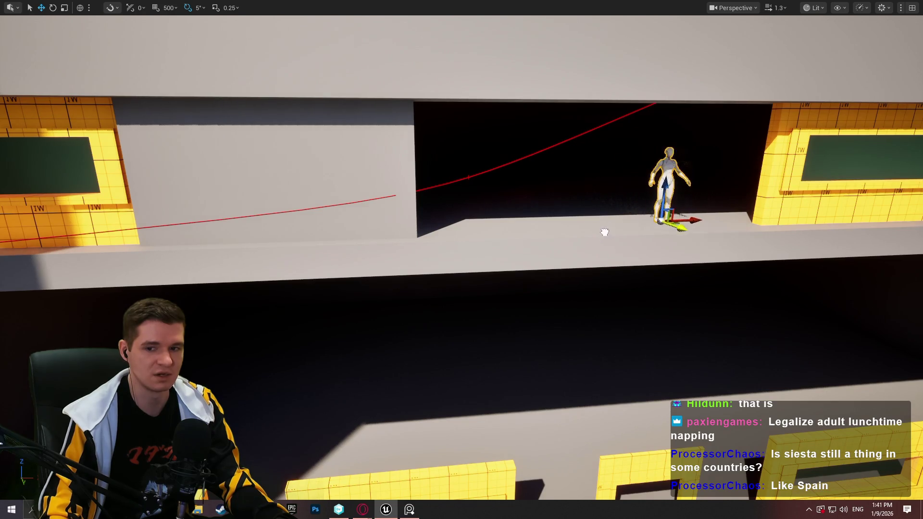
key(a)
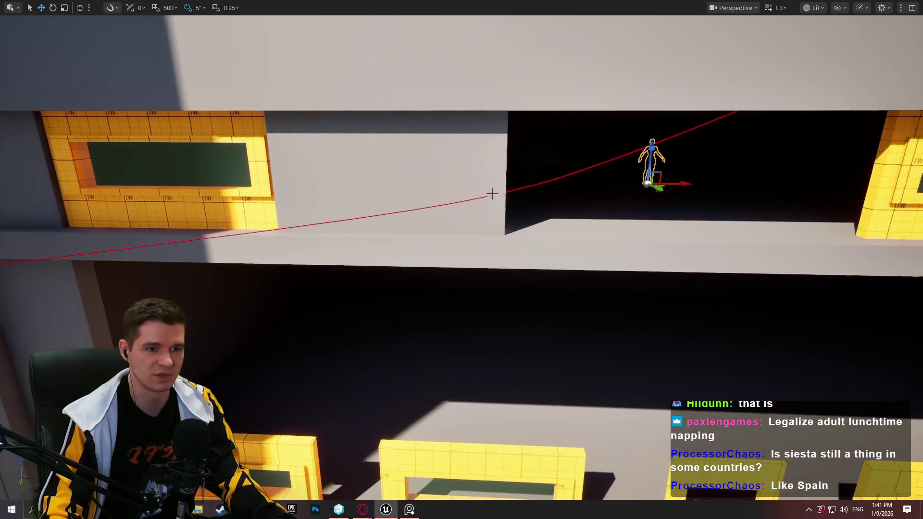
click(471, 194)
drag(379, 166, 366, 168)
key(d)
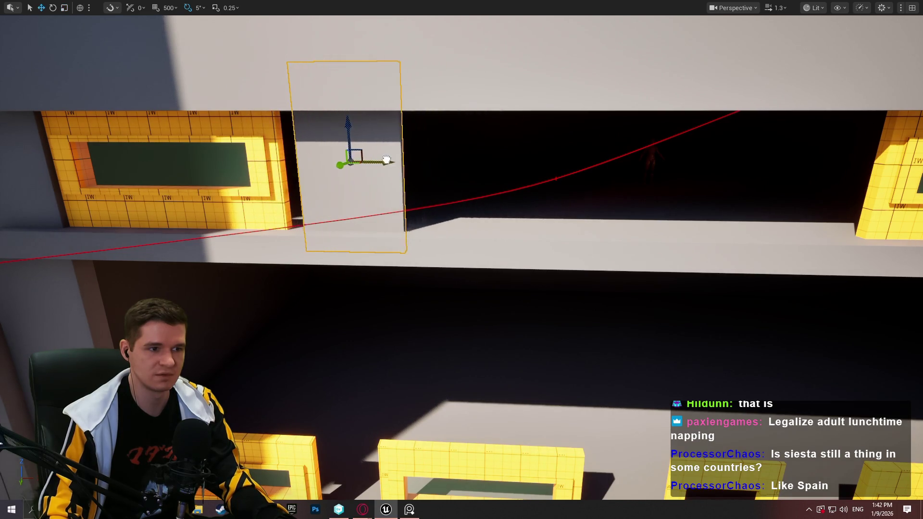
key(w)
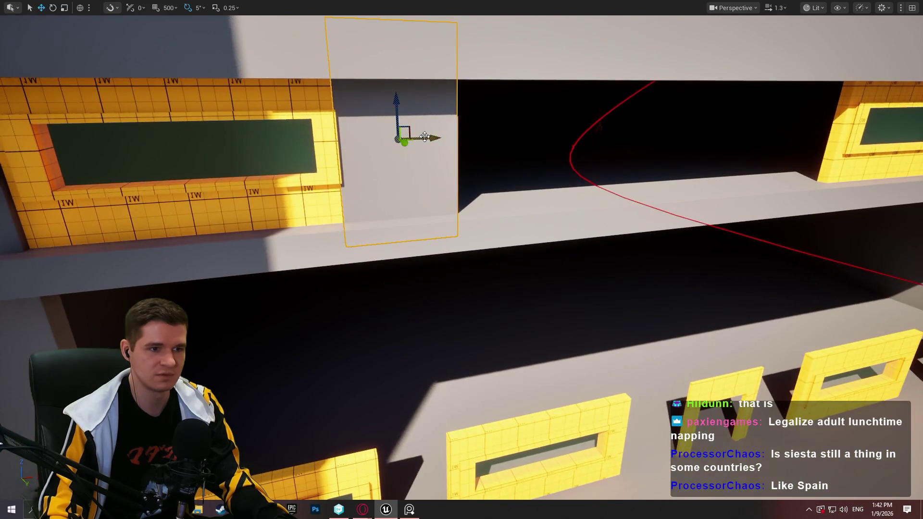
key(s)
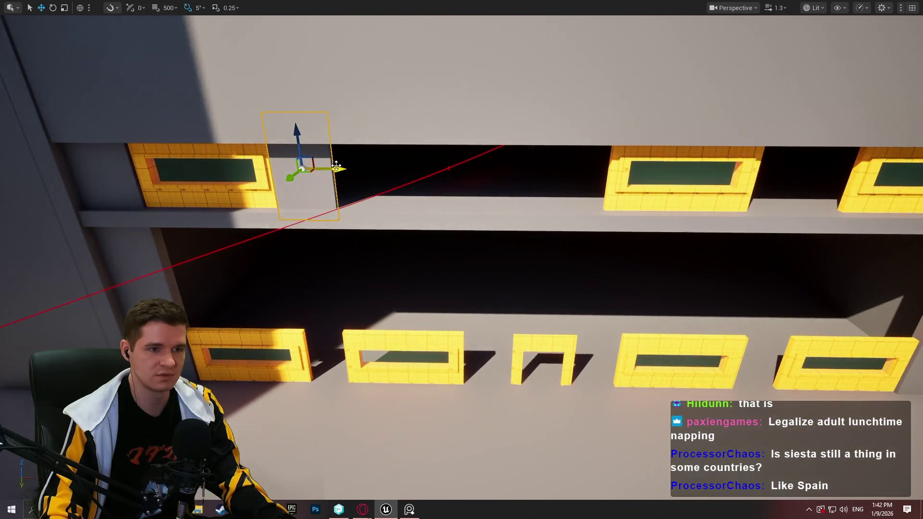
mouse_move(343, 167)
mouse_down()
mouse_move(561, 168)
mouse_move(527, 171)
mouse_up()
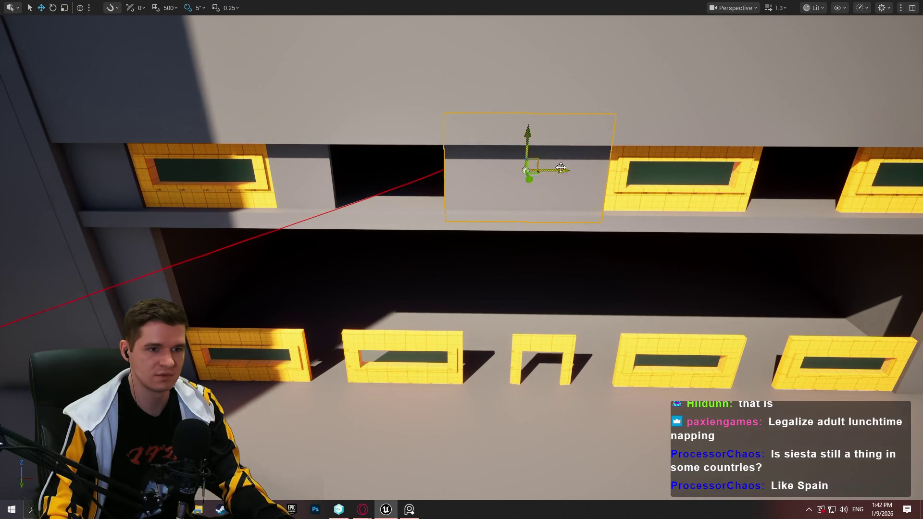
Step: Move the wall block into the window gap and narrow it to fit between the frames
key(w)
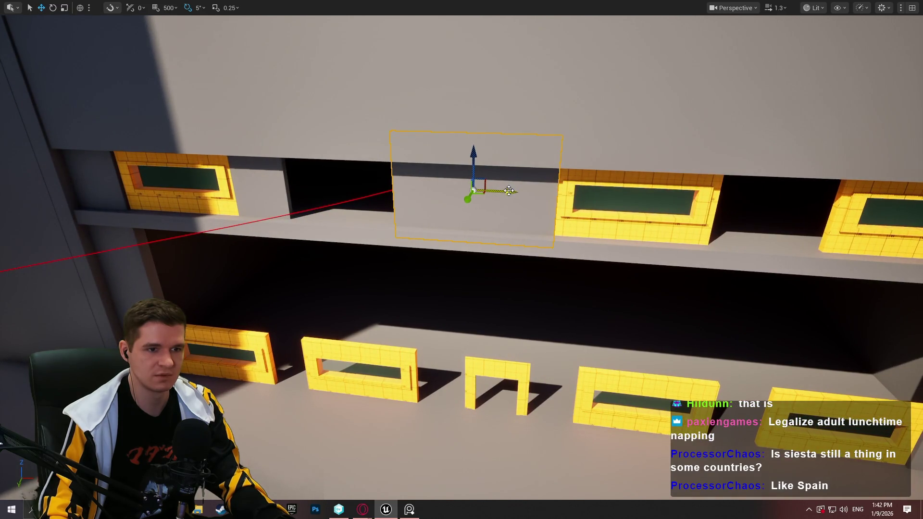
drag(509, 191, 816, 183)
key(f)
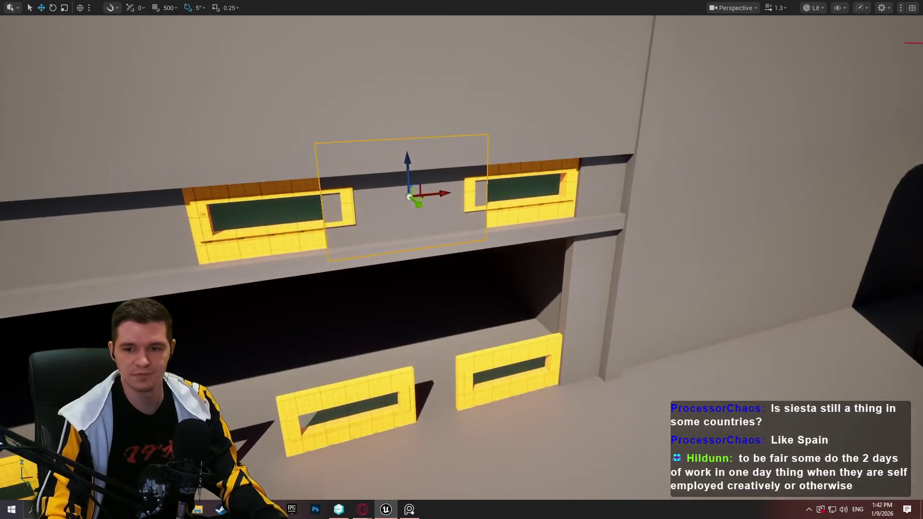
key(r)
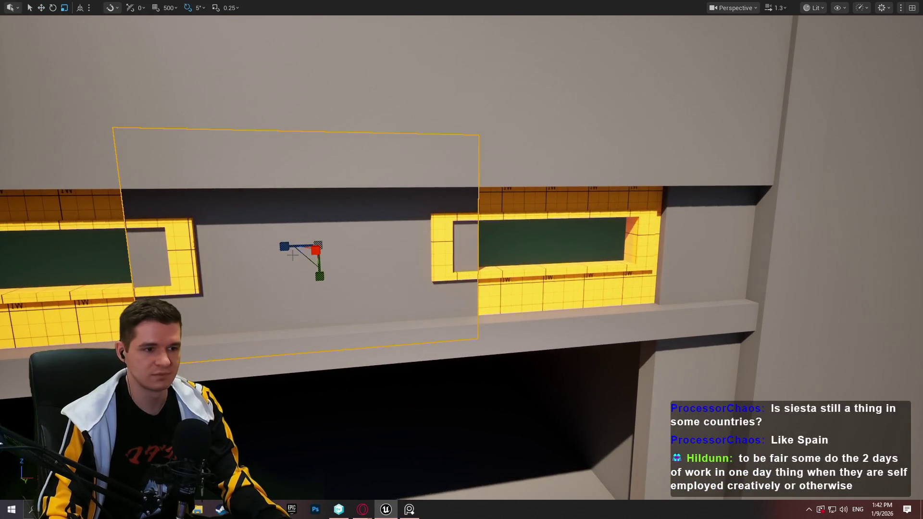
drag(286, 246, 274, 245)
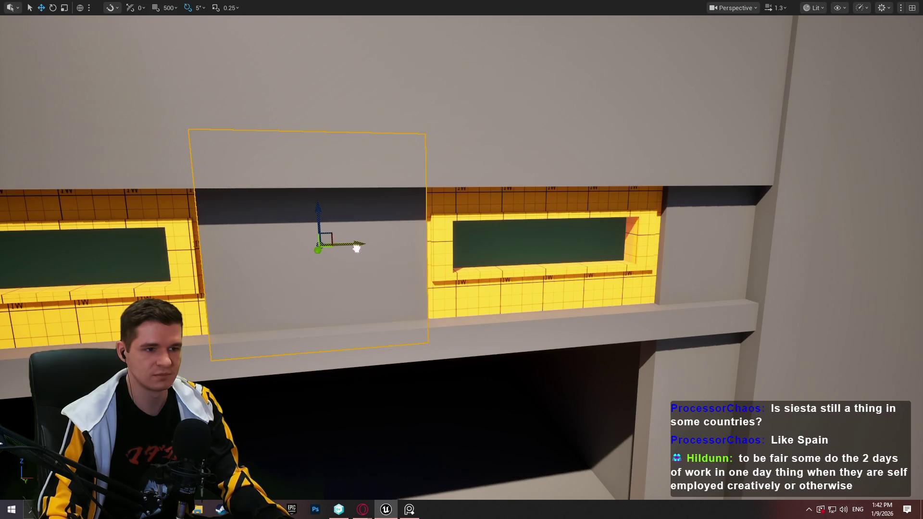
scroll(356, 248, down, 5)
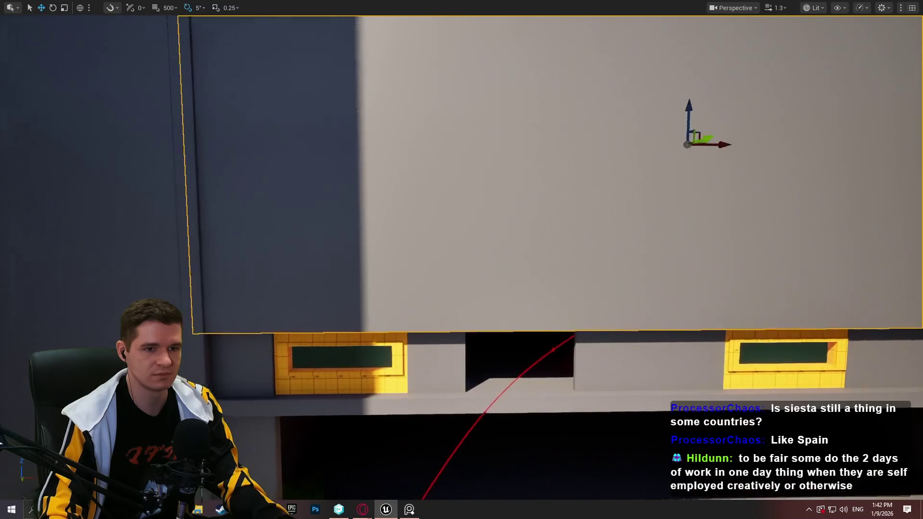
Step: Flatten the large wall block into a thin strip and raise it between the window rows
scroll(493, 136, down, 3)
key(f)
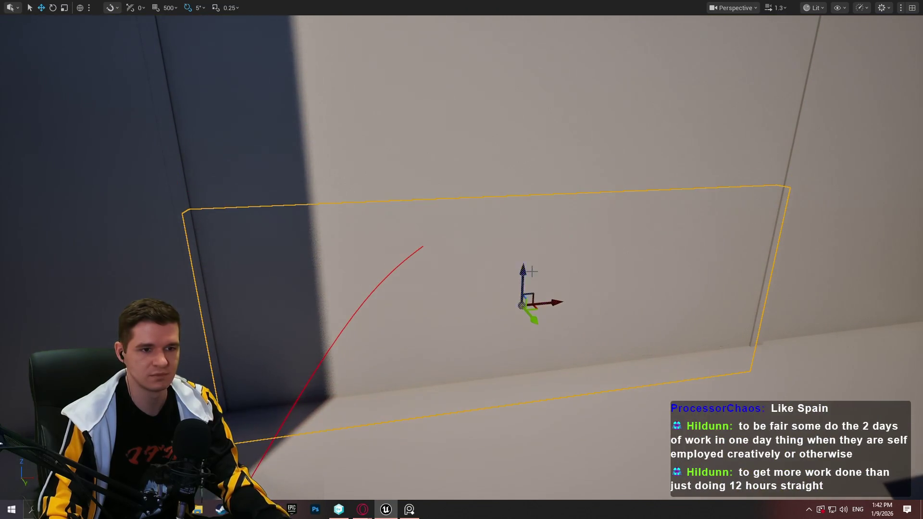
drag(551, 303, 552, 315)
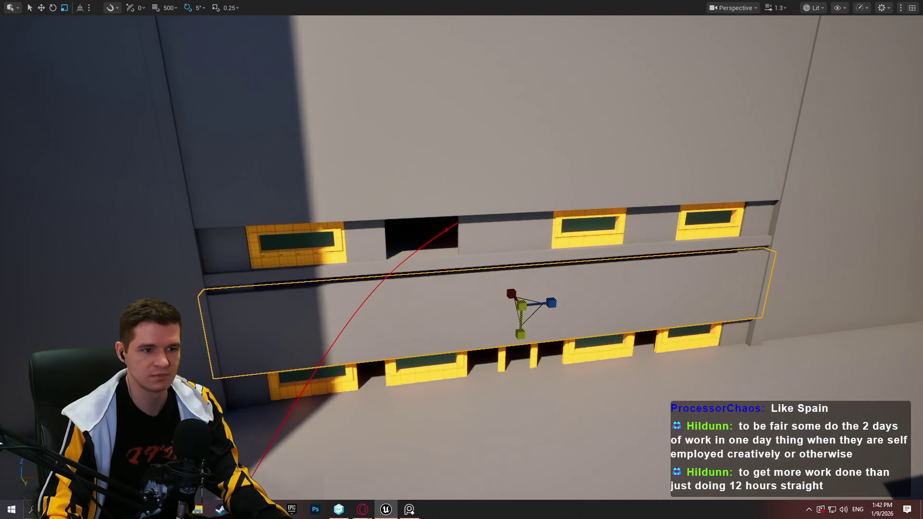
drag(524, 280, 524, 272)
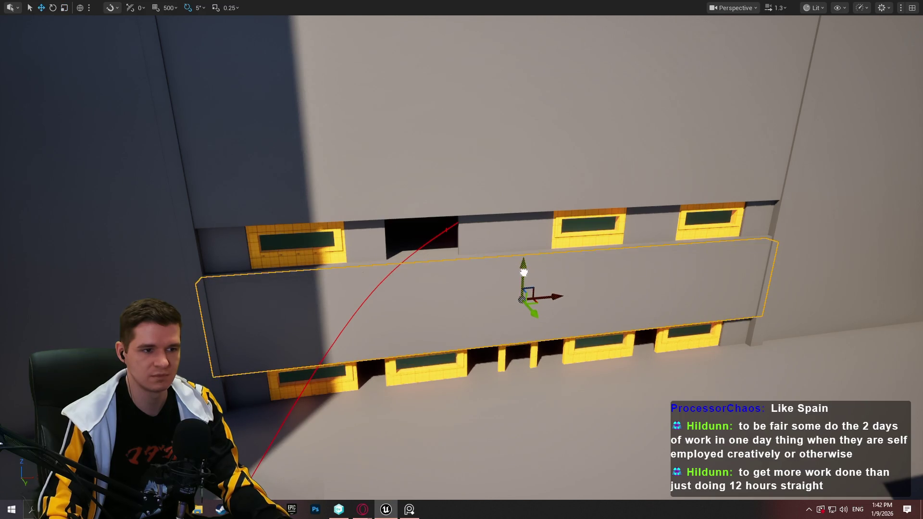
mouse_move(528, 337)
mouse_down()
mouse_move(529, 312)
mouse_move(601, 270)
mouse_up()
mouse_move(529, 312)
mouse_down()
mouse_move(423, 298)
mouse_move(609, 294)
mouse_move(600, 270)
mouse_move(603, 182)
mouse_move(646, 143)
mouse_move(643, 212)
mouse_up()
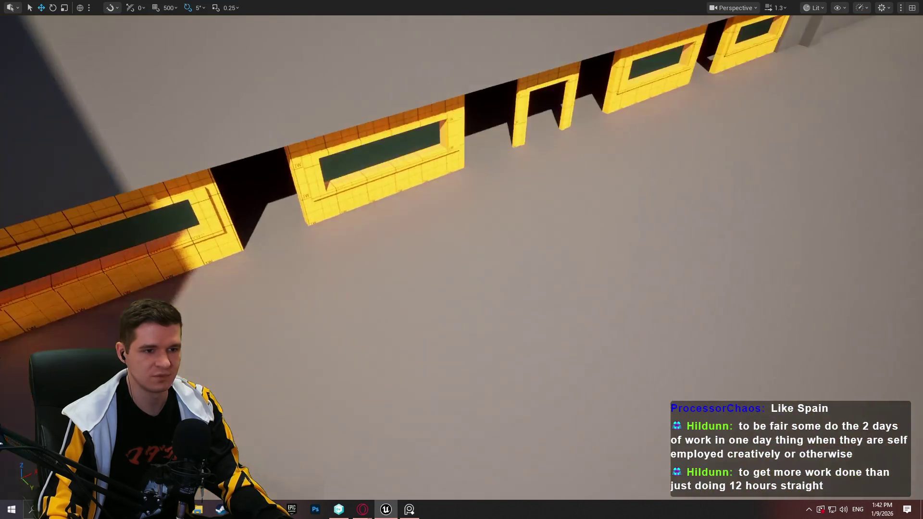
mouse_move(444, 330)
mouse_down()
mouse_move(443, 269)
mouse_move(444, 370)
mouse_move(456, 122)
mouse_up()
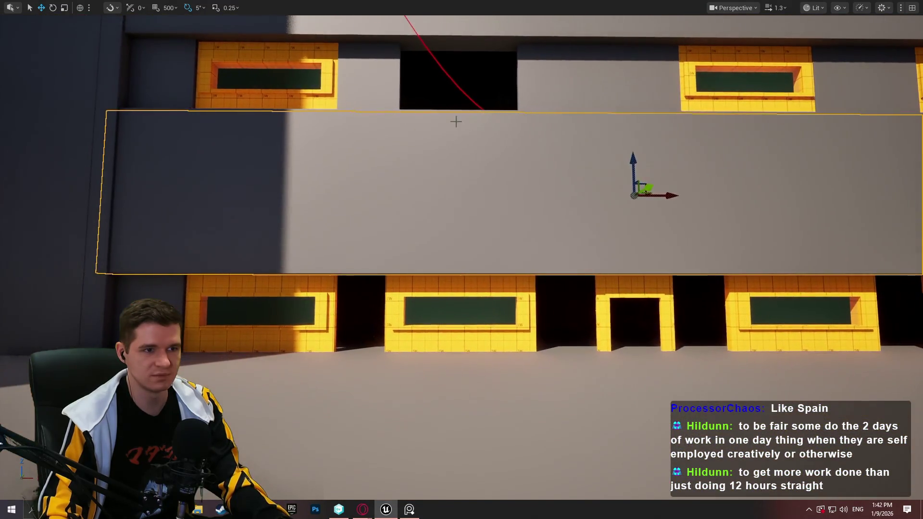
Step: Narrow the small pillar piece and slide it into the gap beside the doorway
click(386, 93)
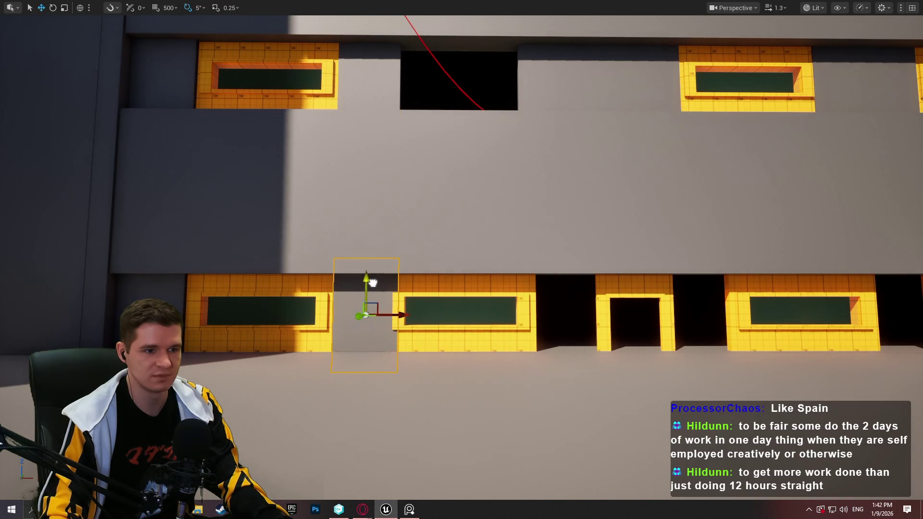
drag(373, 283, 449, 341)
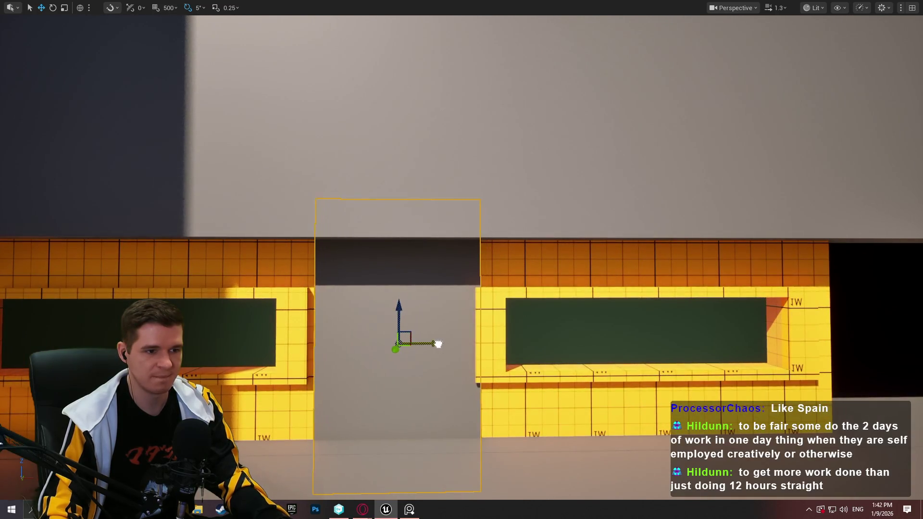
mouse_move(390, 349)
mouse_down()
mouse_move(365, 349)
mouse_move(386, 349)
mouse_up()
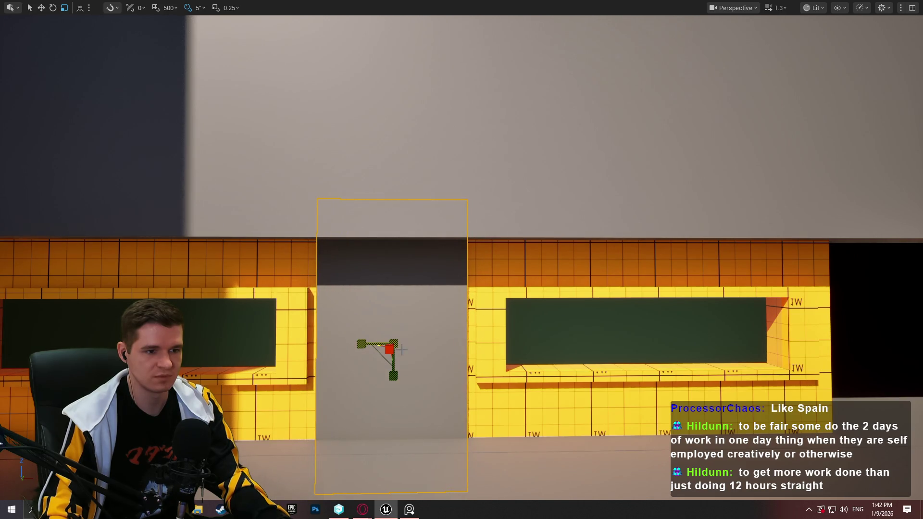
key(w)
scroll(402, 350, down, 5)
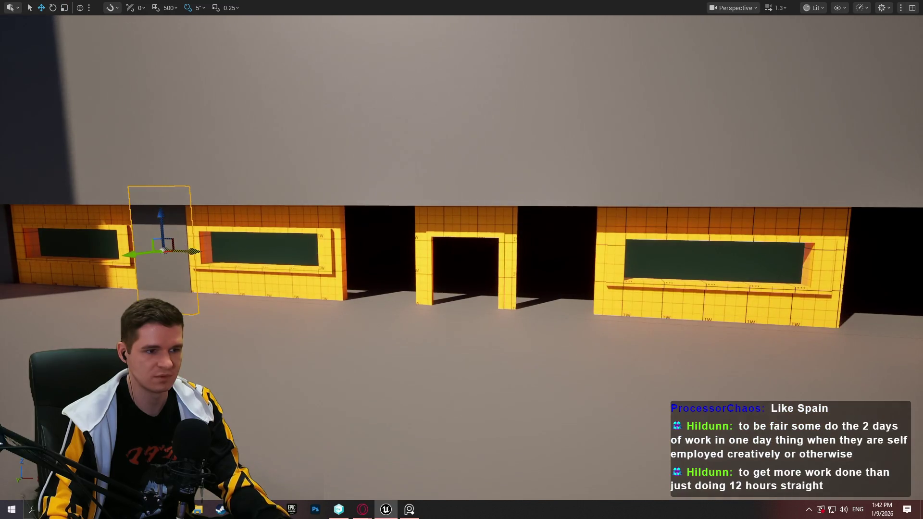
mouse_move(192, 251)
mouse_down()
mouse_move(649, 284)
mouse_move(594, 284)
mouse_move(806, 284)
mouse_up()
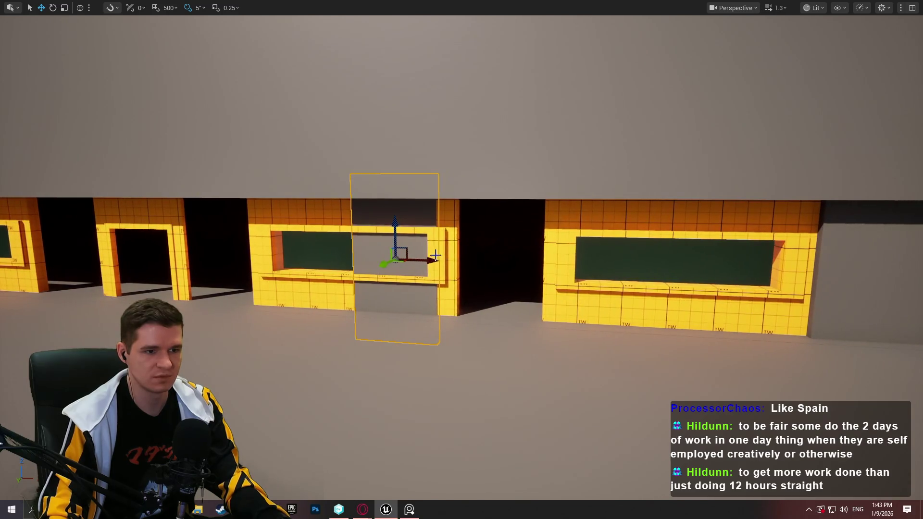
drag(435, 254, 539, 262)
scroll(539, 262, up, 2)
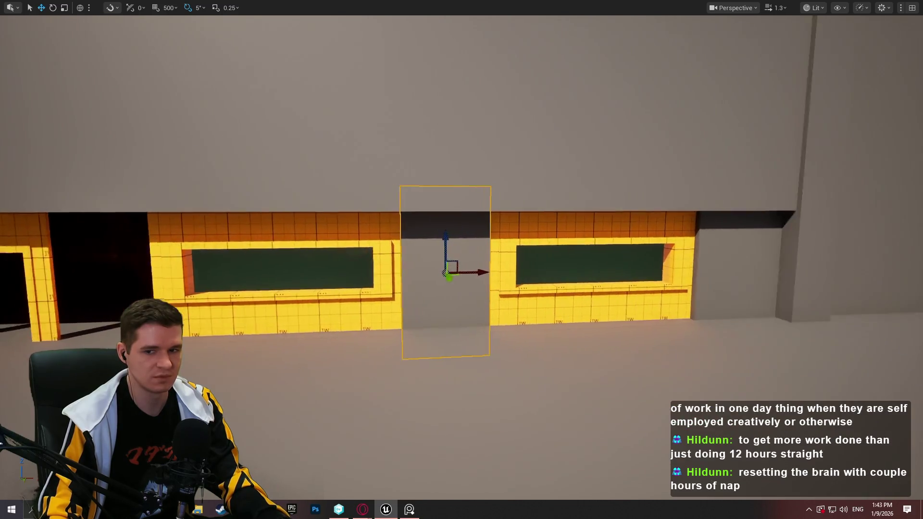
key(r)
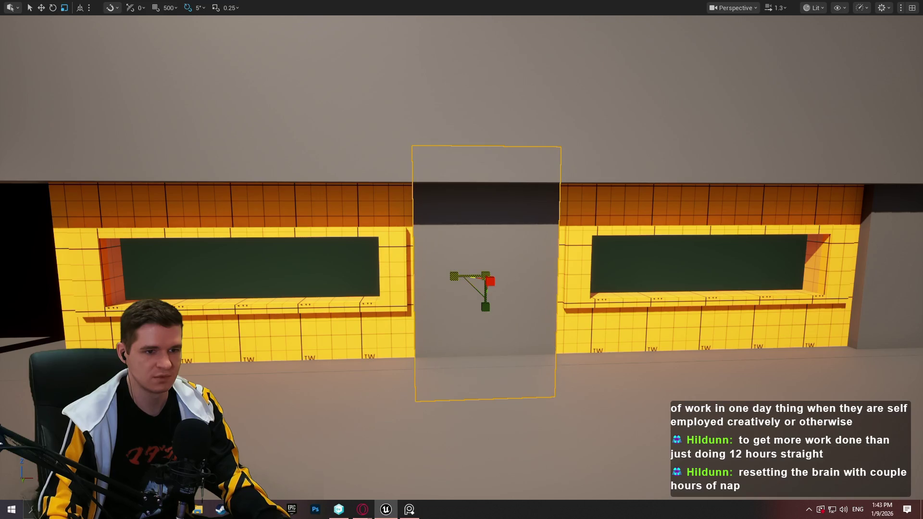
mouse_move(525, 275)
mouse_down()
mouse_move(208, 289)
mouse_move(412, 264)
mouse_move(481, 278)
mouse_up()
Step: Fit a block between the door frame and right window, widening it to fill the gap
mouse_move(731, 251)
mouse_down()
mouse_move(291, 274)
mouse_move(632, 270)
mouse_move(623, 235)
mouse_up()
key(f)
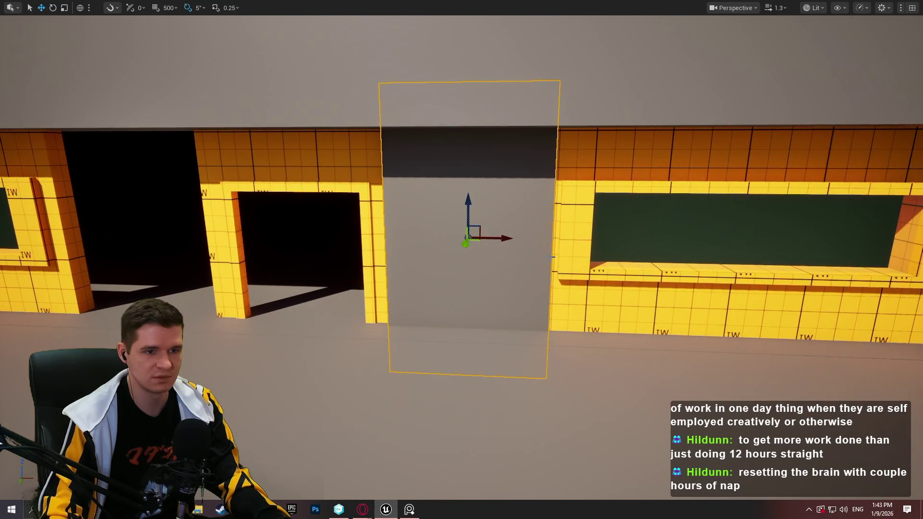
mouse_move(504, 239)
mouse_down()
mouse_move(769, 206)
mouse_move(502, 231)
mouse_up()
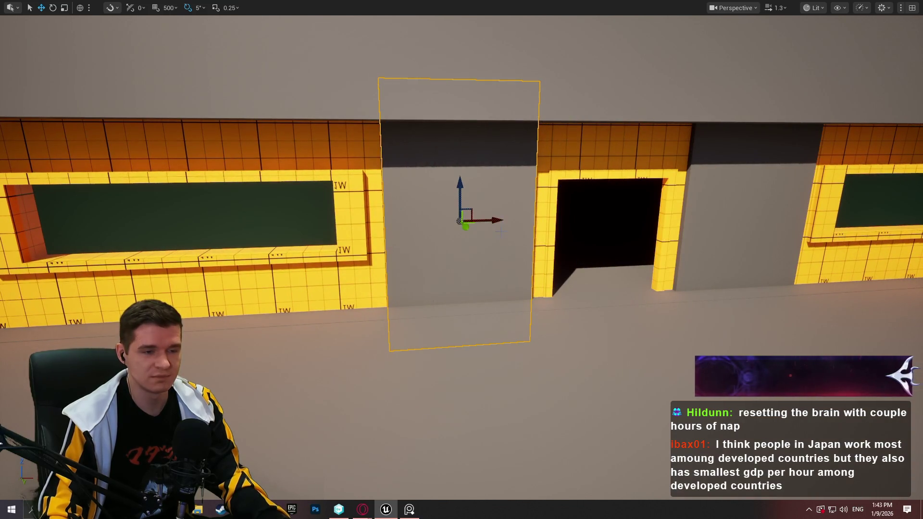
drag(427, 222, 413, 223)
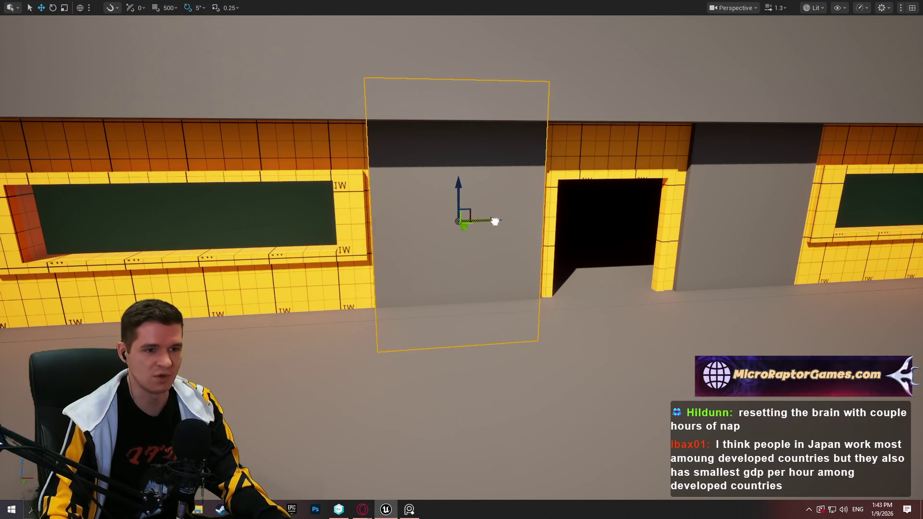
mouse_move(498, 222)
mouse_down()
mouse_move(401, 208)
mouse_move(457, 208)
mouse_up()
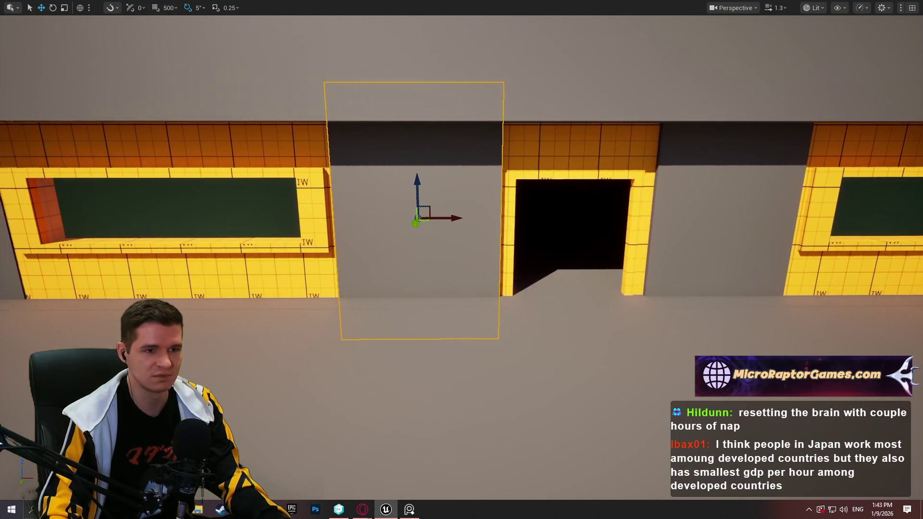
click(602, 273)
scroll(602, 272, down, 5)
scroll(471, 213, up, 5)
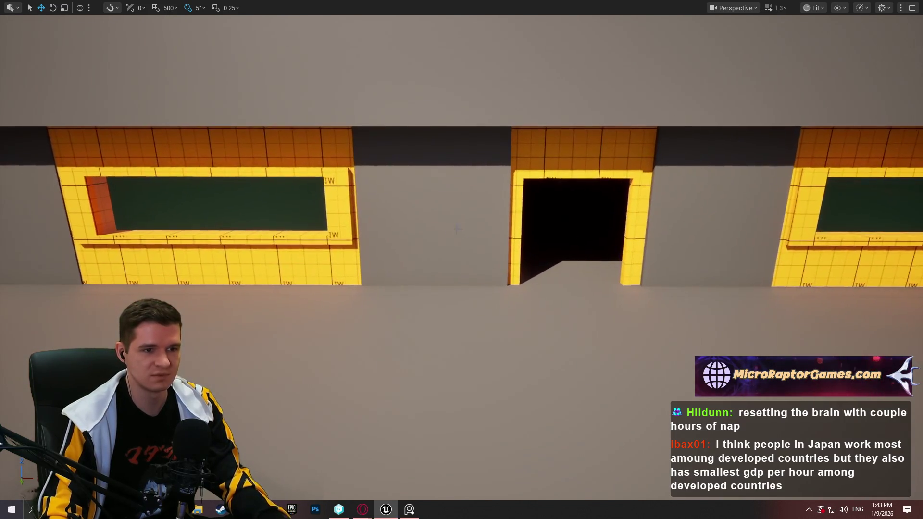
click(471, 213)
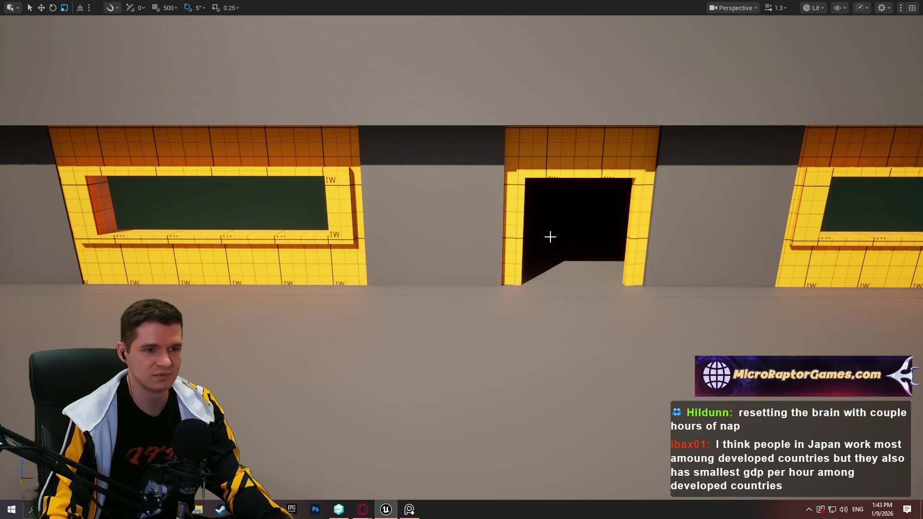
scroll(550, 236, down, 6)
mouse_move(550, 237)
mouse_down()
mouse_move(432, 183)
mouse_move(548, 269)
mouse_move(548, 303)
mouse_move(548, 244)
mouse_up()
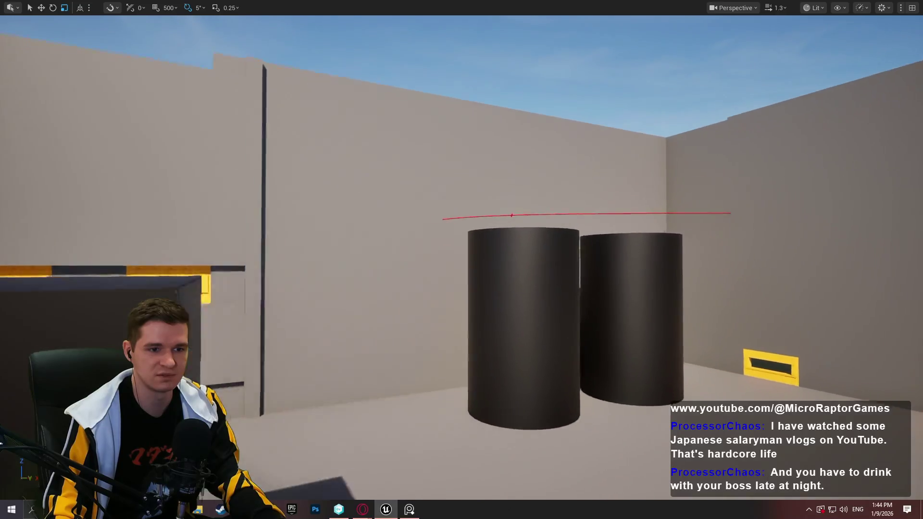
Step: Move the loose floor plane onto the building's top as a roof slab
scroll(462, 259, up, 3)
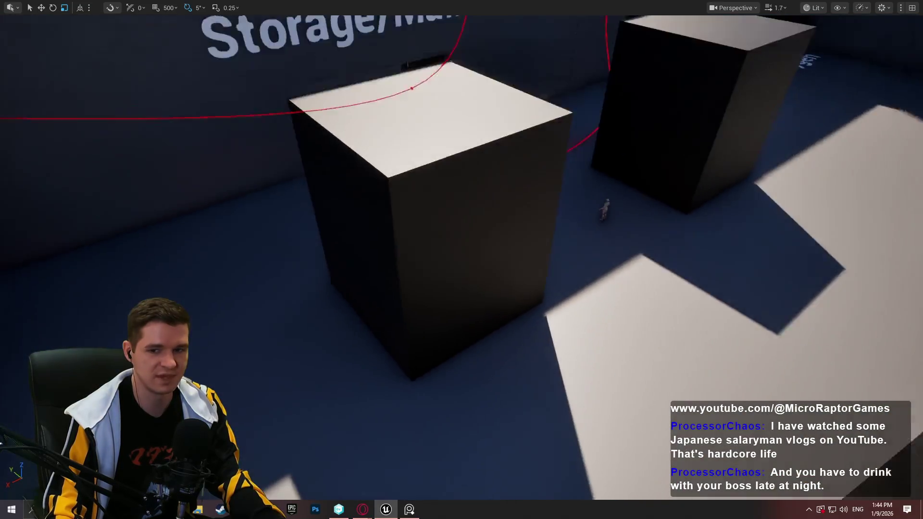
scroll(461, 260, up, 2)
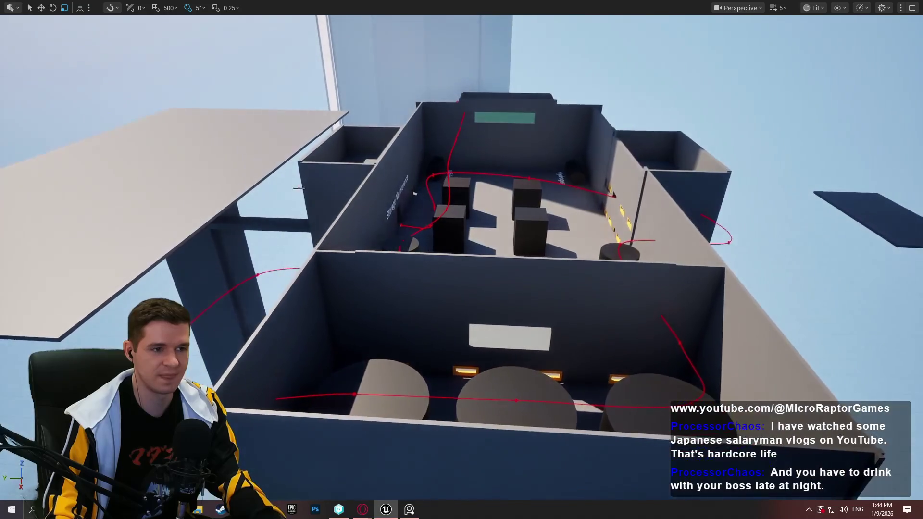
click(169, 134)
scroll(298, 151, down, 2)
key(w)
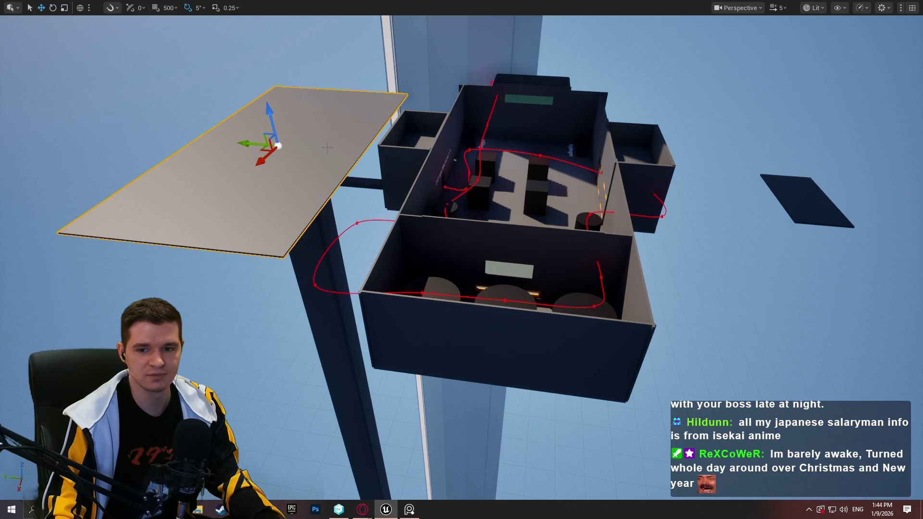
mouse_move(254, 143)
mouse_down()
mouse_move(535, 164)
mouse_move(505, 161)
mouse_up()
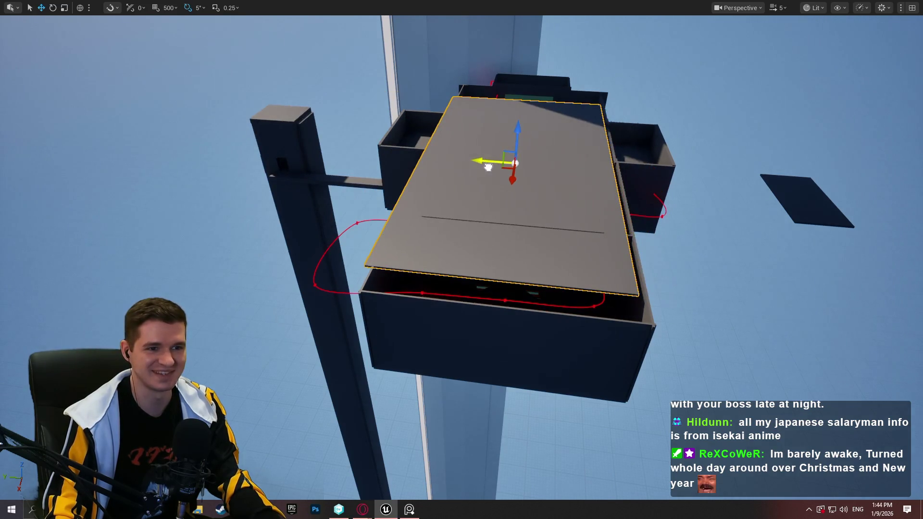
scroll(494, 157, up, 3)
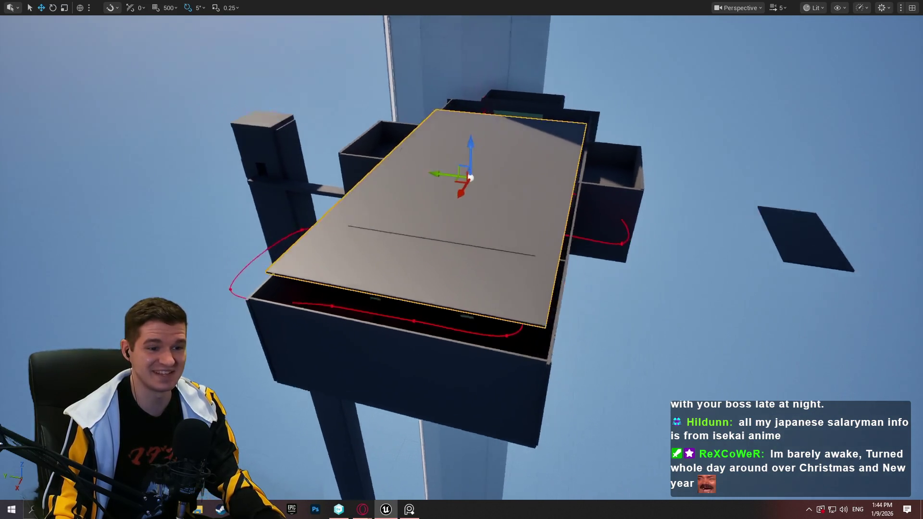
mouse_move(415, 137)
mouse_down()
mouse_move(433, 135)
mouse_move(485, 178)
mouse_move(471, 178)
mouse_move(496, 183)
mouse_move(498, 201)
mouse_move(579, 231)
mouse_move(666, 322)
mouse_move(629, 354)
mouse_up()
key(r)
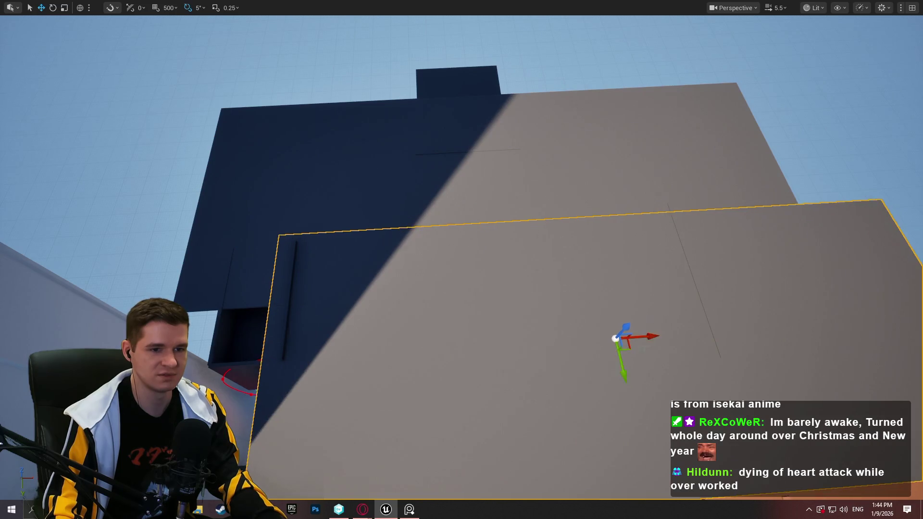
drag(496, 183, 496, 184)
mouse_move(613, 243)
mouse_down()
mouse_move(603, 170)
mouse_move(606, 212)
mouse_move(597, 229)
mouse_move(488, 126)
mouse_move(489, 101)
mouse_up()
mouse_move(474, 162)
mouse_down()
mouse_move(507, 65)
mouse_move(408, 117)
mouse_move(435, 69)
mouse_up()
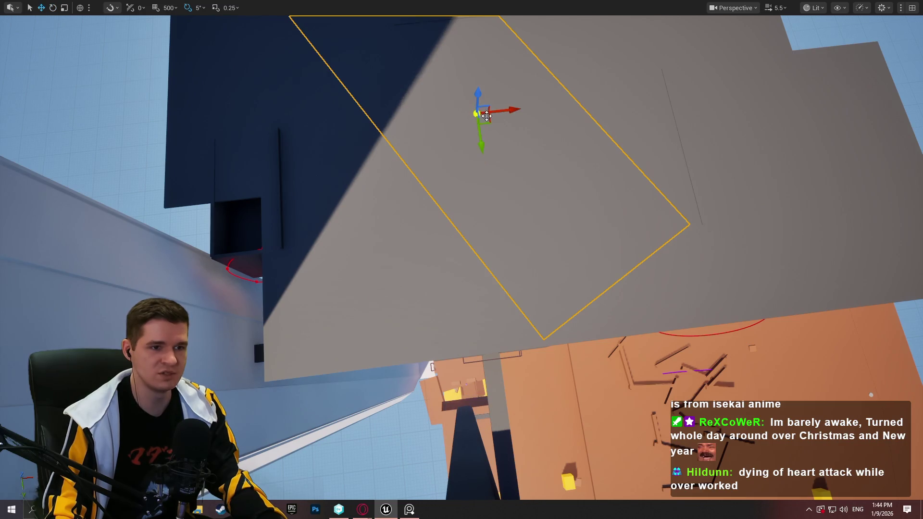
mouse_move(489, 121)
mouse_down()
mouse_move(288, 154)
mouse_move(274, 167)
mouse_up()
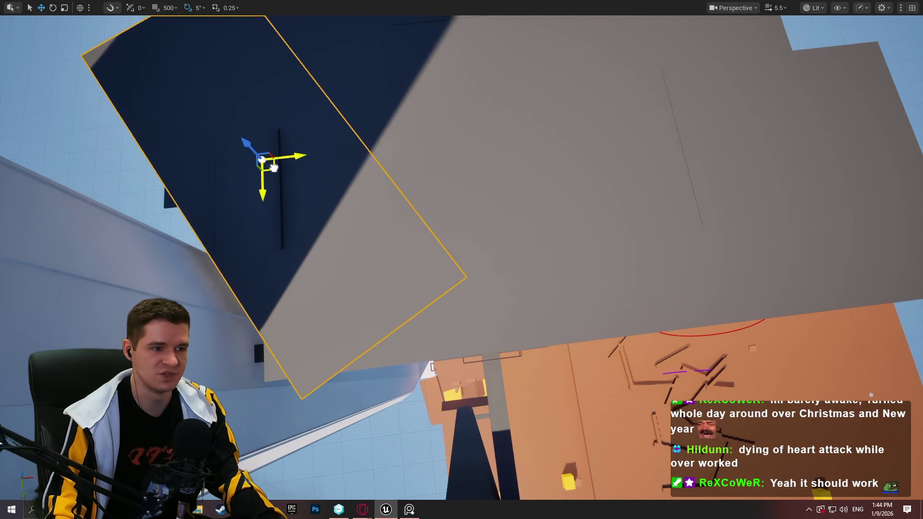
scroll(462, 259, down, 10)
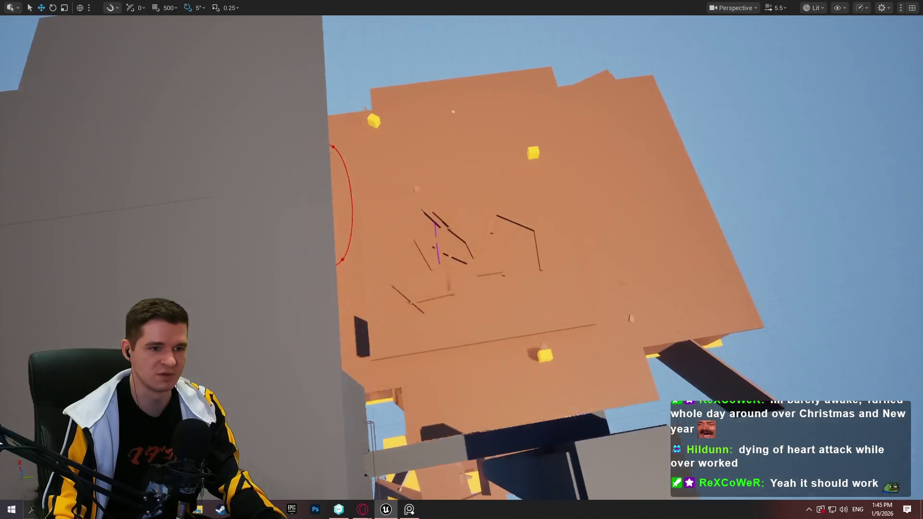
scroll(462, 260, up, 5)
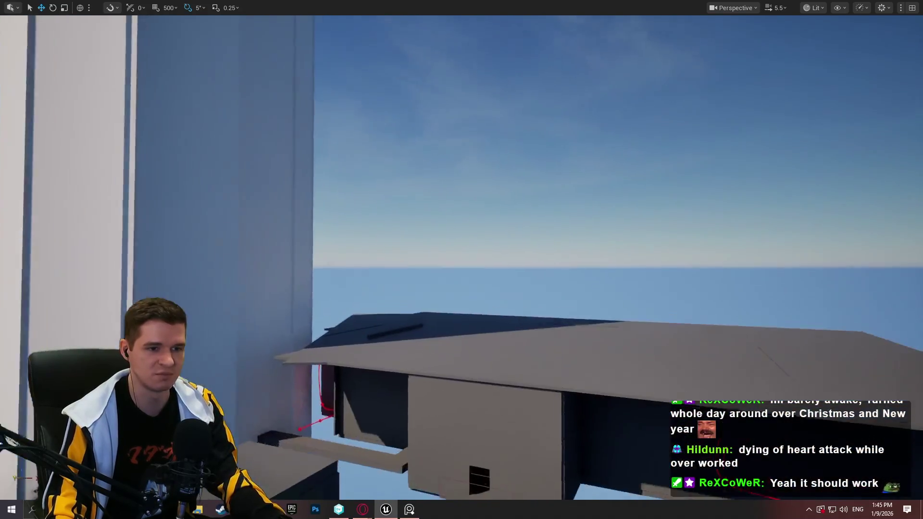
scroll(462, 259, up, 3)
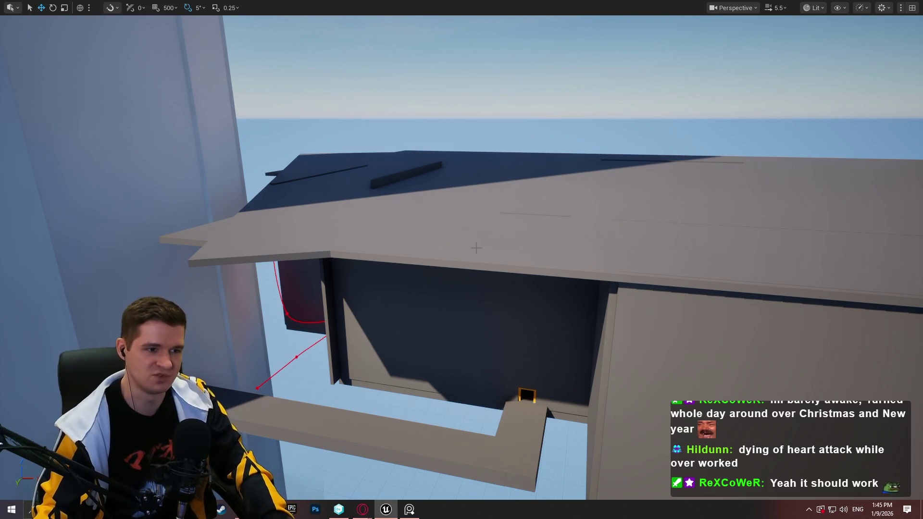
mouse_move(476, 248)
mouse_down()
mouse_move(476, 346)
mouse_move(476, 240)
mouse_move(476, 288)
mouse_move(486, 274)
mouse_move(476, 289)
mouse_move(556, 255)
mouse_up()
scroll(476, 274, down, 2)
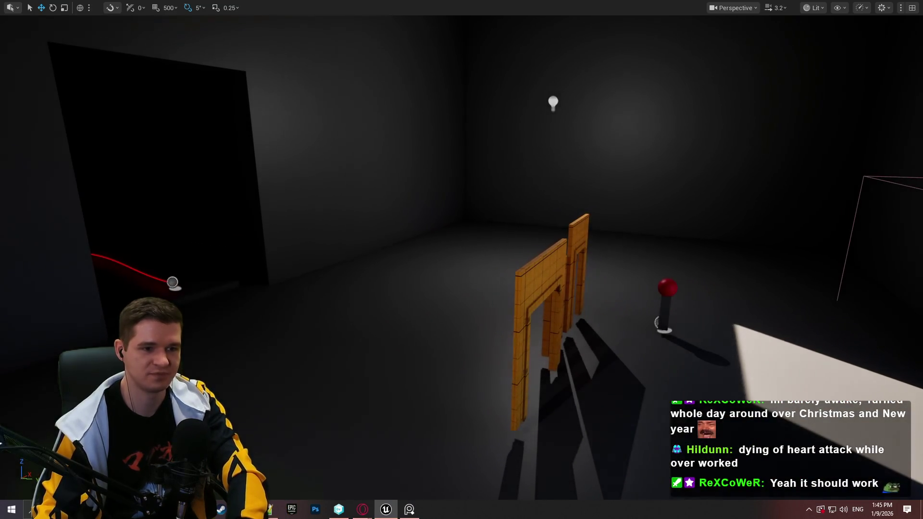
Step: Undo the last three door frame edits to restore its narrow shape
key(ctrl+z)
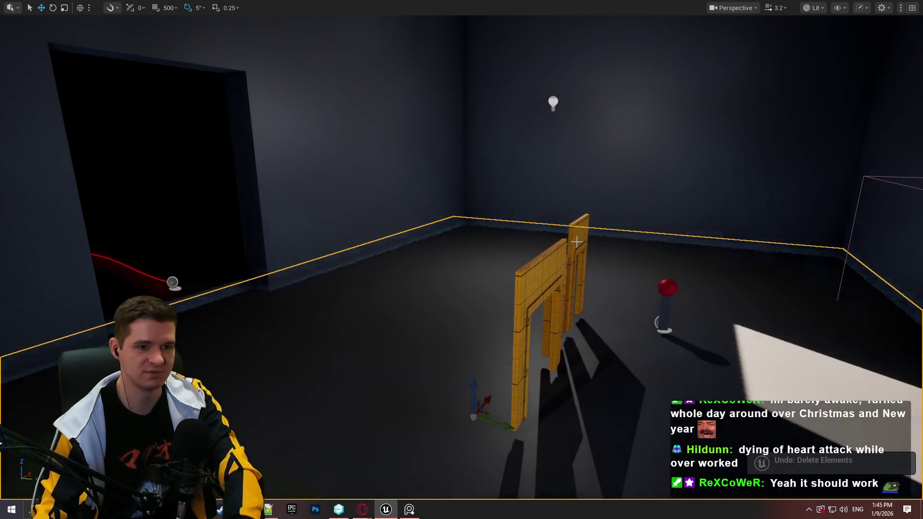
key(ctrl+z)
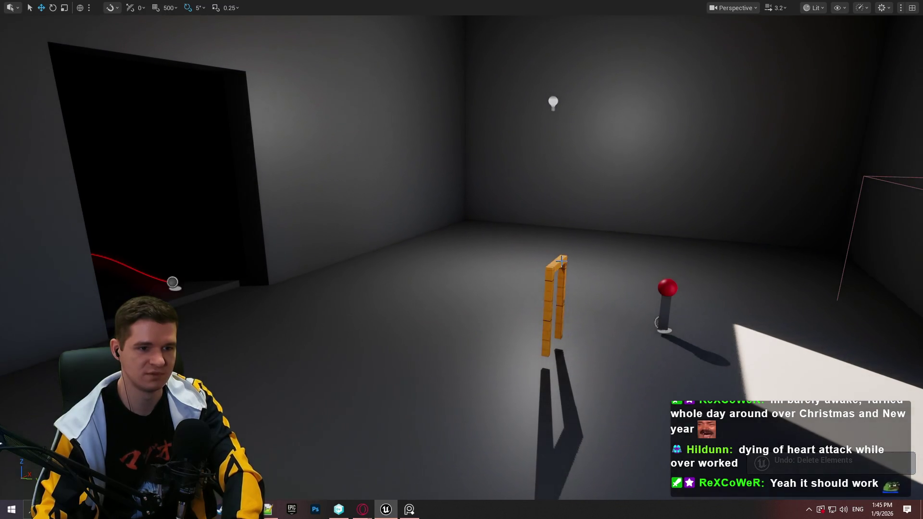
key(ctrl+z)
Step: Fly to the Water Storage area and select the large ceiling slab
mouse_move(560, 230)
mouse_down()
mouse_move(462, 231)
mouse_move(443, 378)
mouse_move(346, 279)
mouse_move(222, 182)
mouse_move(336, 259)
mouse_up()
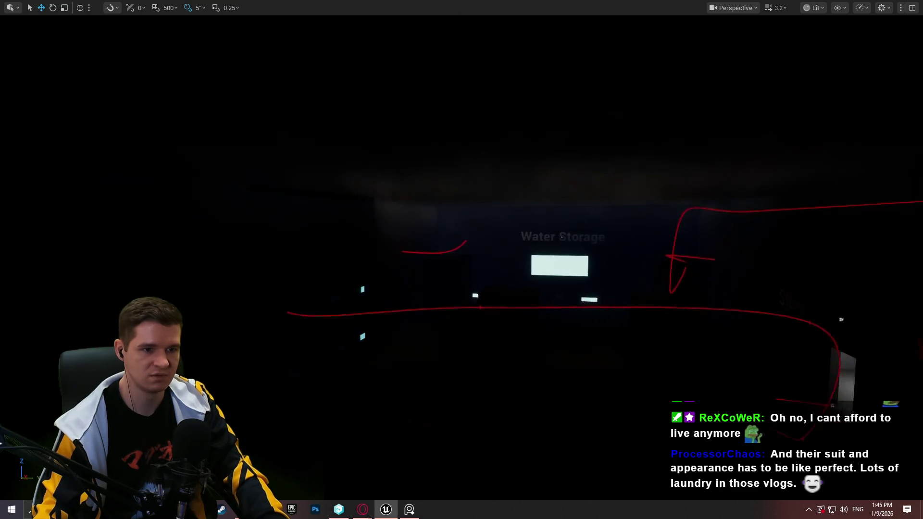
drag(563, 237, 557, 184)
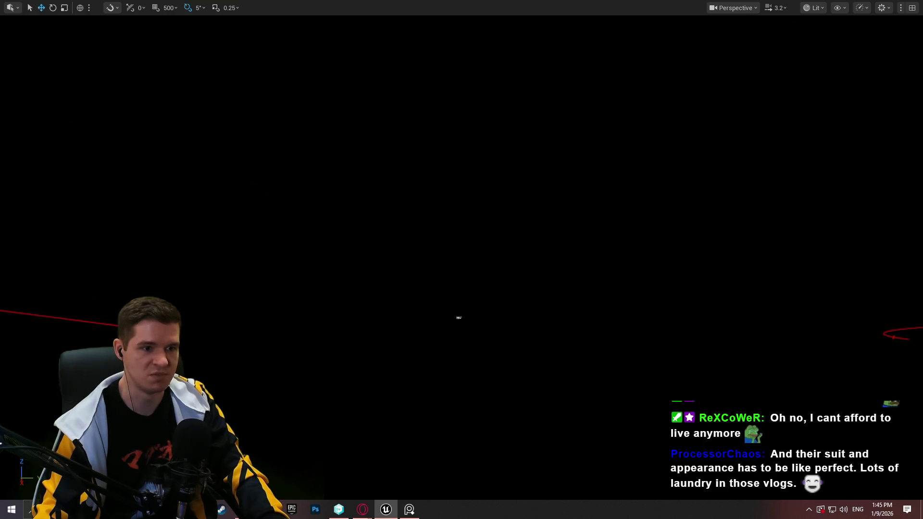
drag(295, 377, 295, 377)
click(539, 213)
click(439, 197)
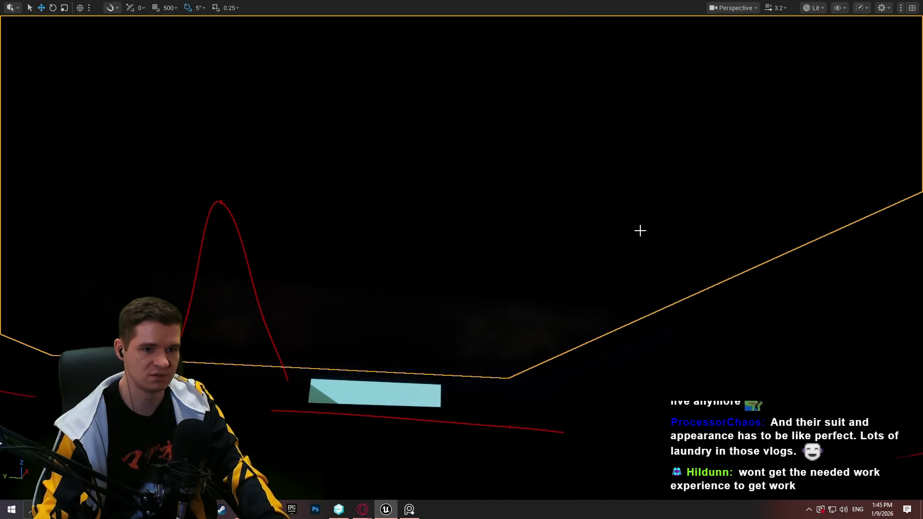
drag(522, 195, 522, 194)
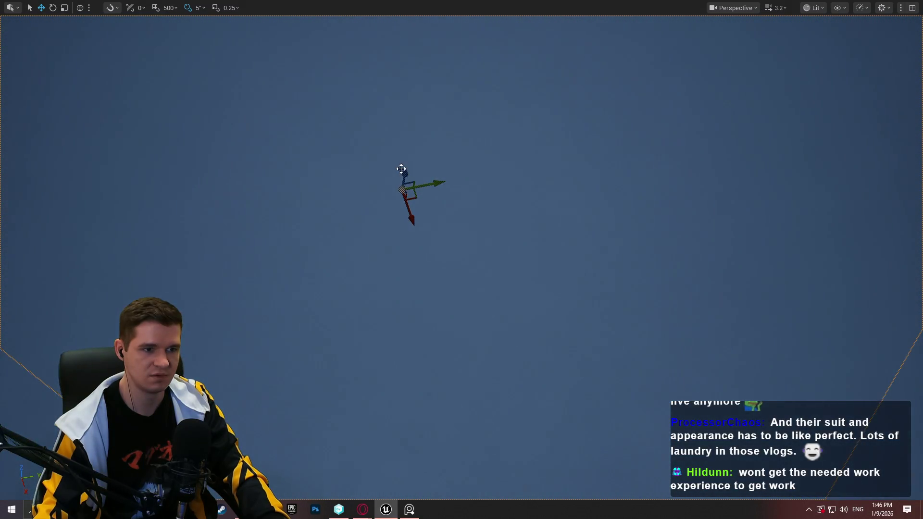
drag(392, 242, 392, 241)
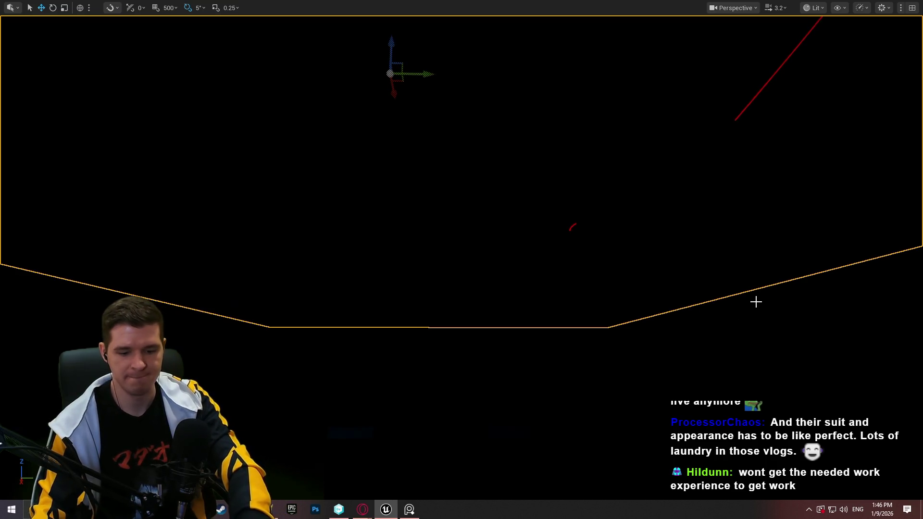
Step: Set the ceiling slab's Element 0 material to MI_ProtoWhiteGlowing after briefly trying MI_ProtoGridOrange
key(F11)
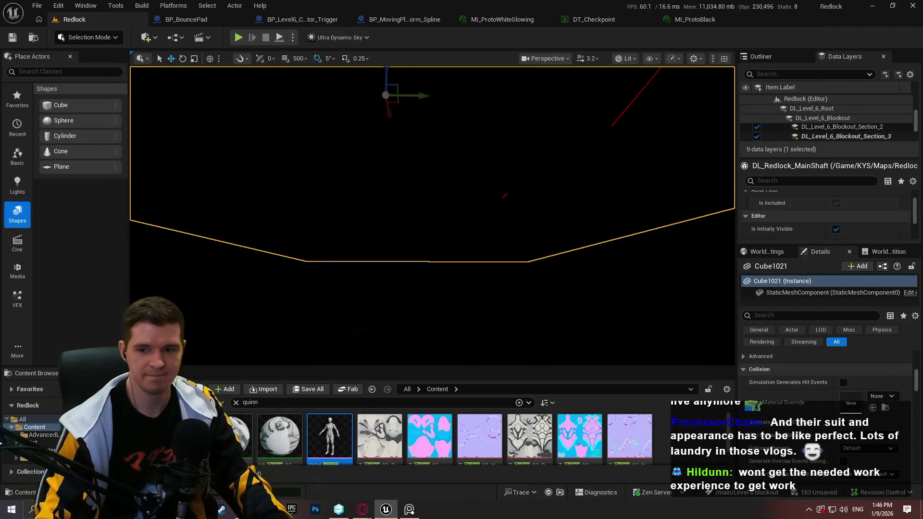
scroll(833, 410, down, 2)
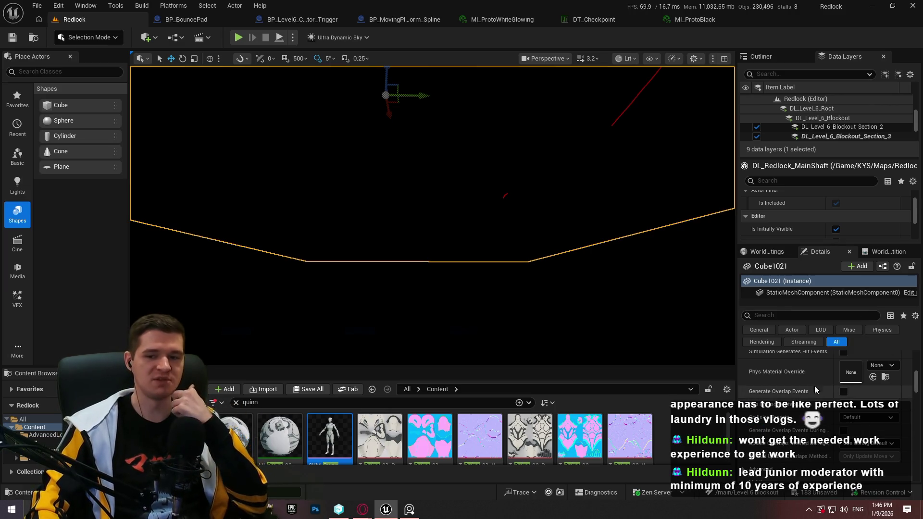
scroll(832, 415, up, 4)
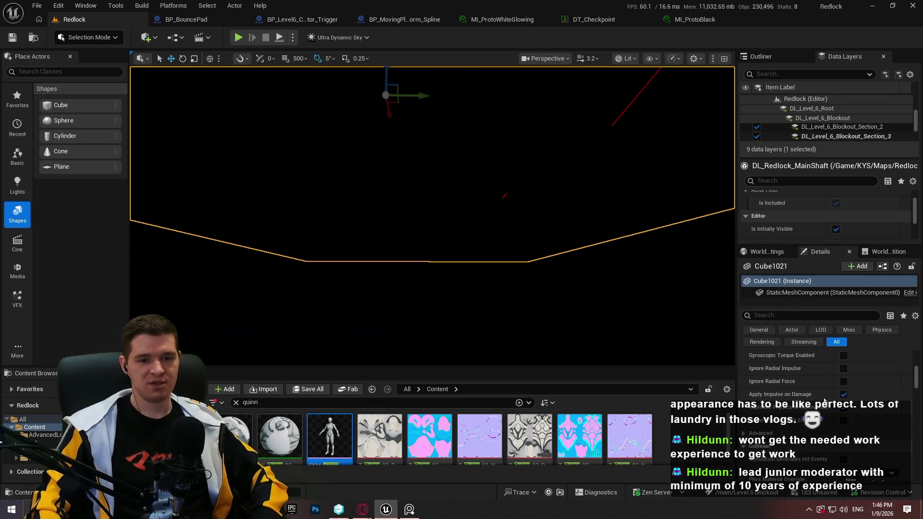
scroll(826, 384, up, 10)
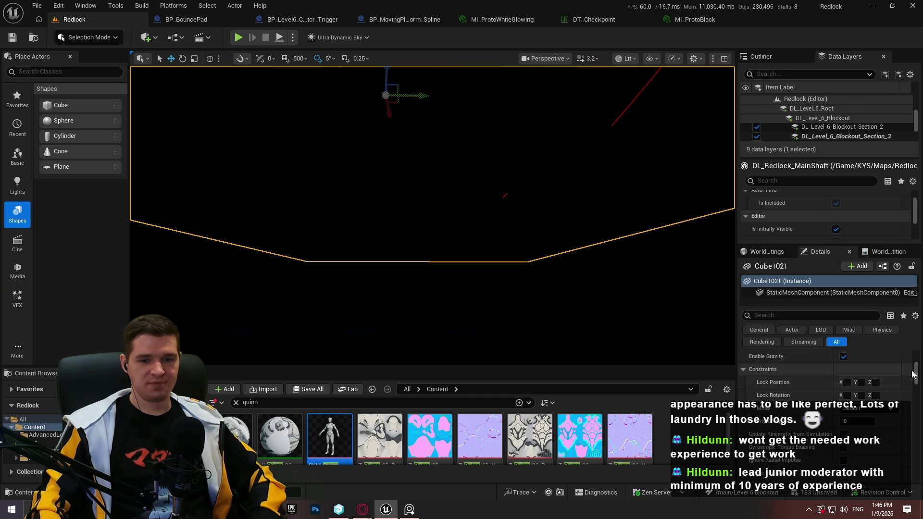
scroll(916, 362, up, 2)
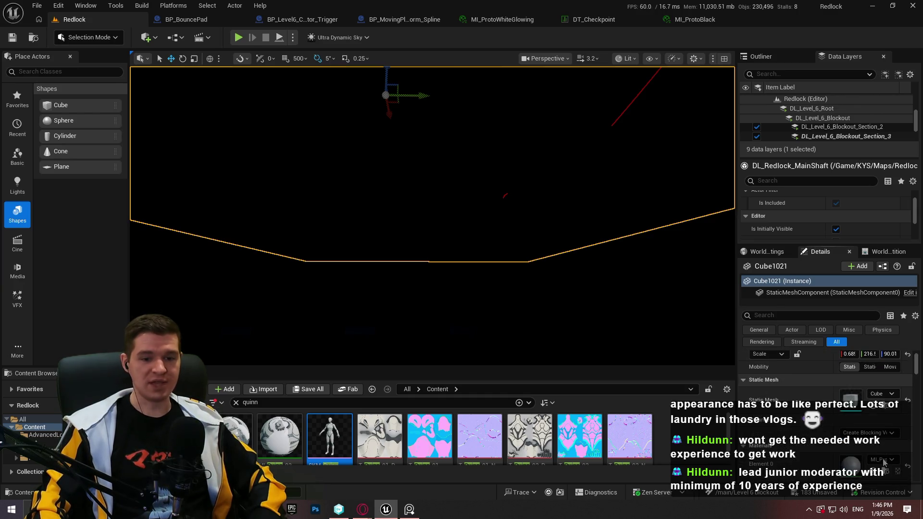
click(883, 462)
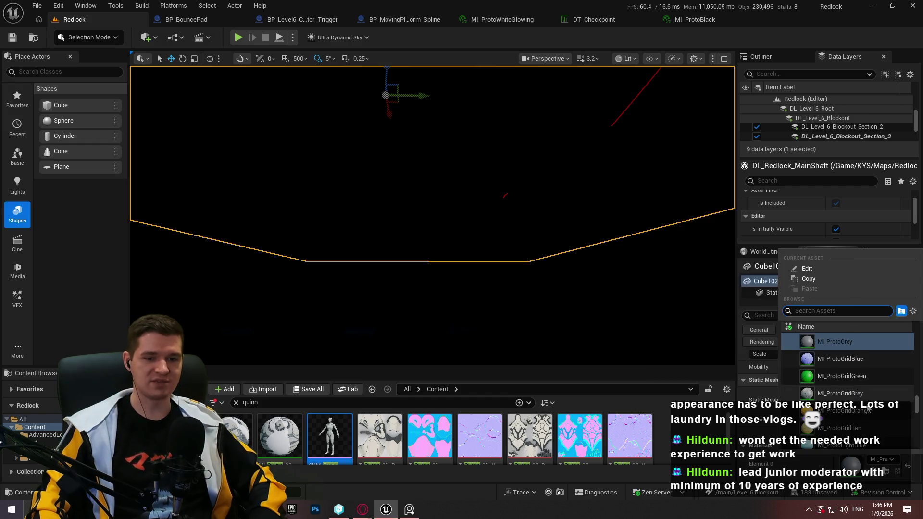
click(908, 411)
click(892, 459)
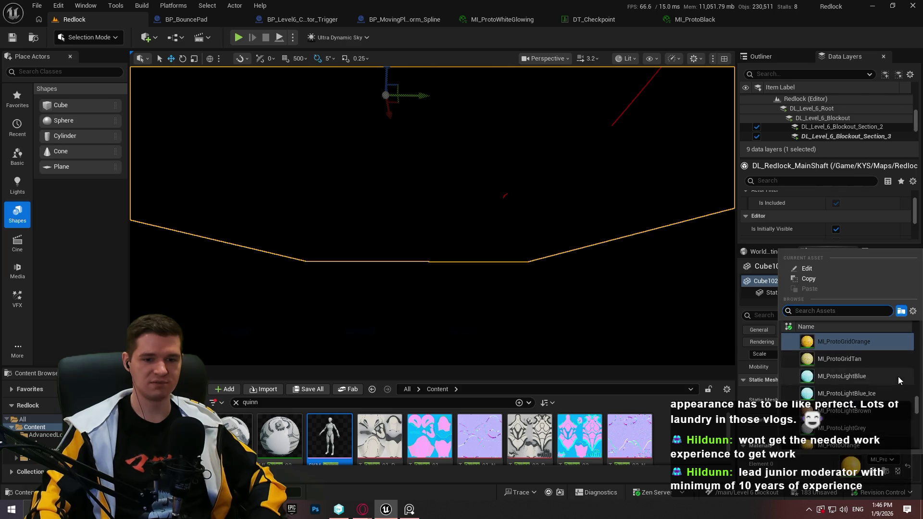
scroll(899, 377, down, 5)
scroll(904, 375, down, 3)
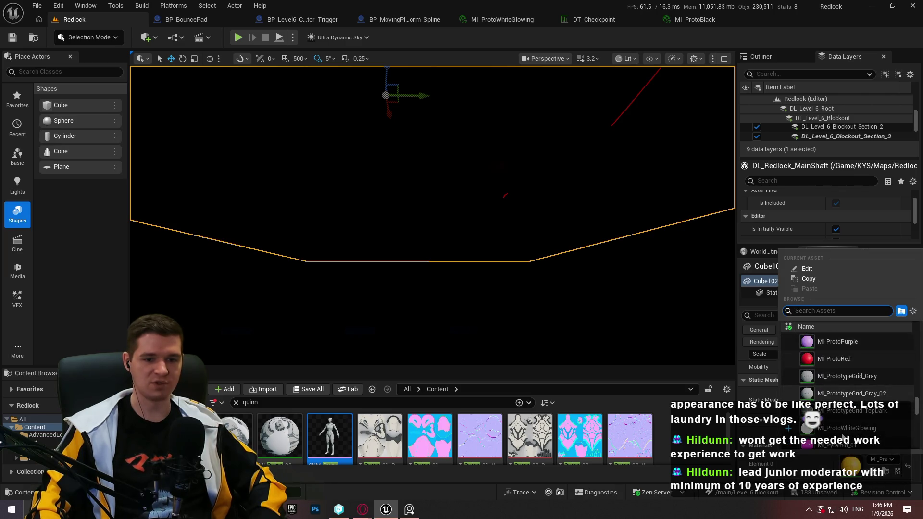
click(842, 428)
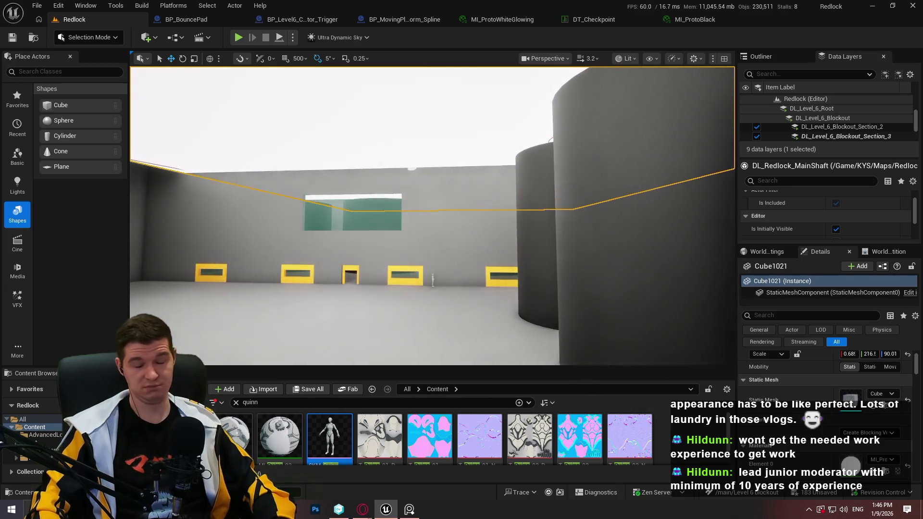
right_click(589, 191)
Step: Raise the white glowing panel straight up above the Storage/Maintenance room
key(F11)
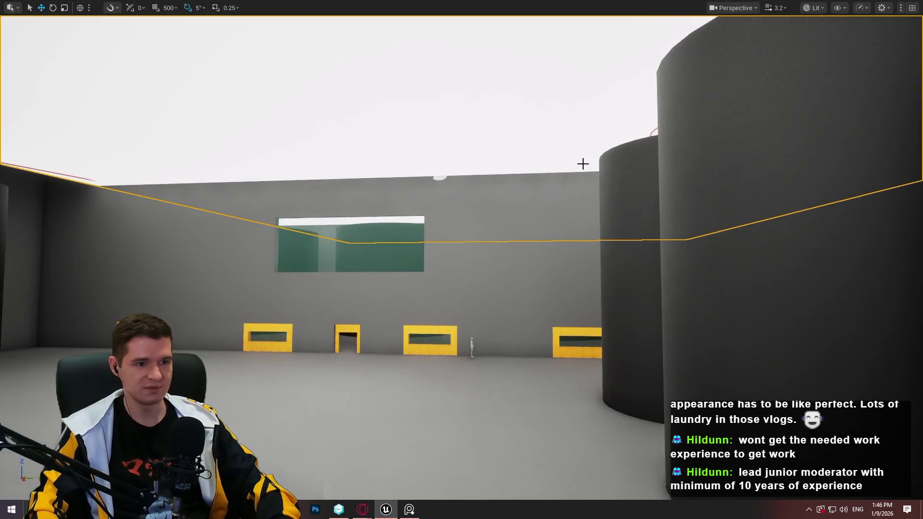
right_click(583, 161)
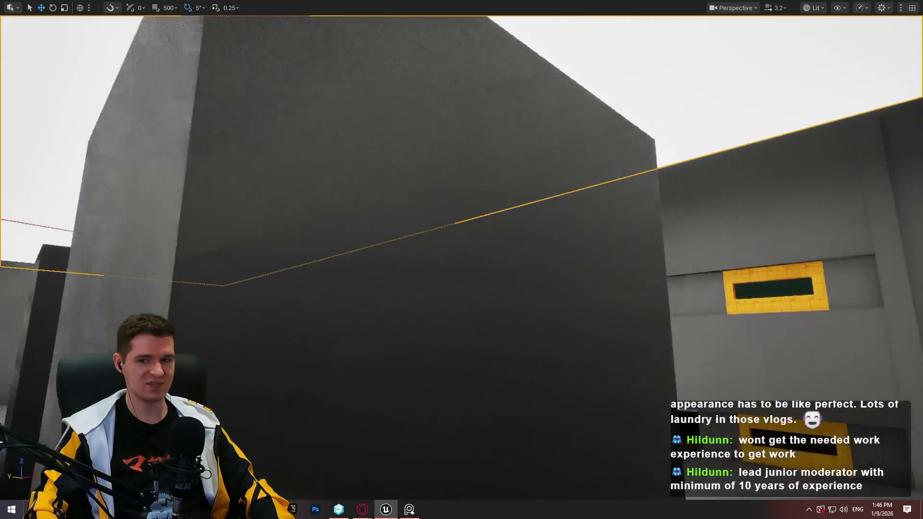
right_click(169, 246)
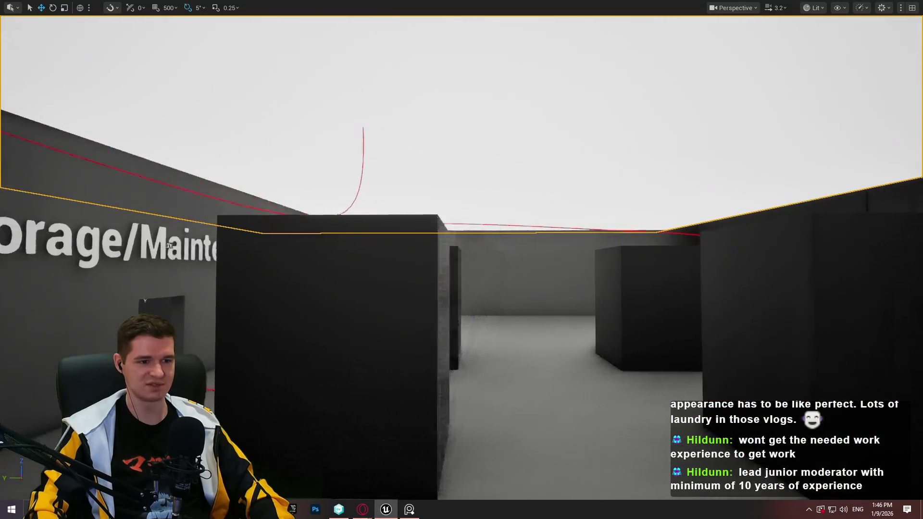
right_click(169, 246)
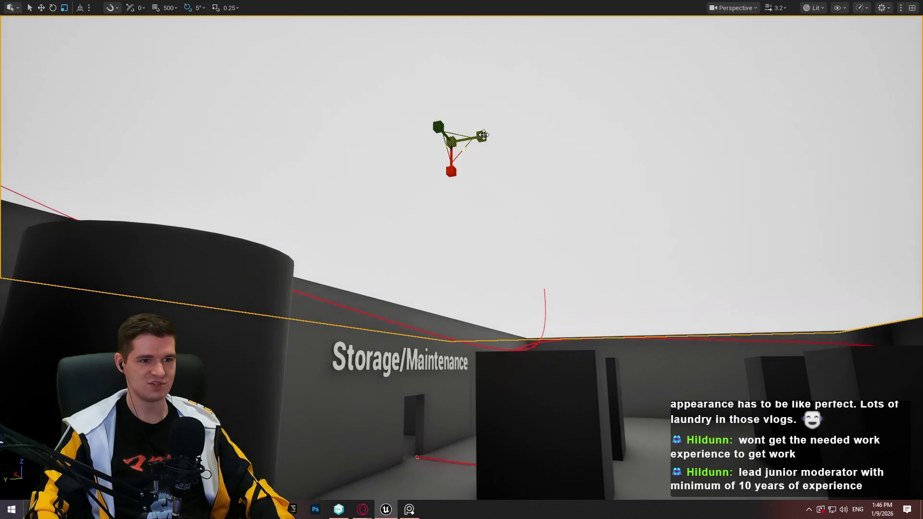
right_click(587, 126)
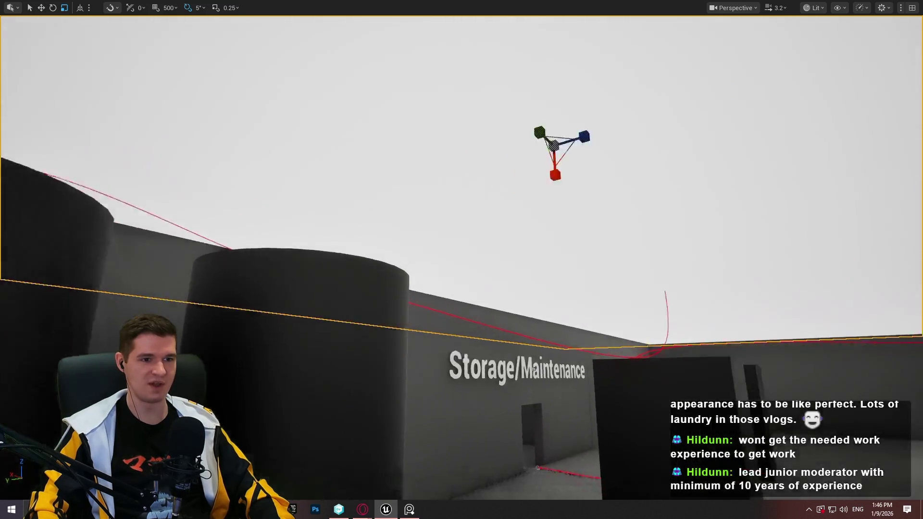
key(s)
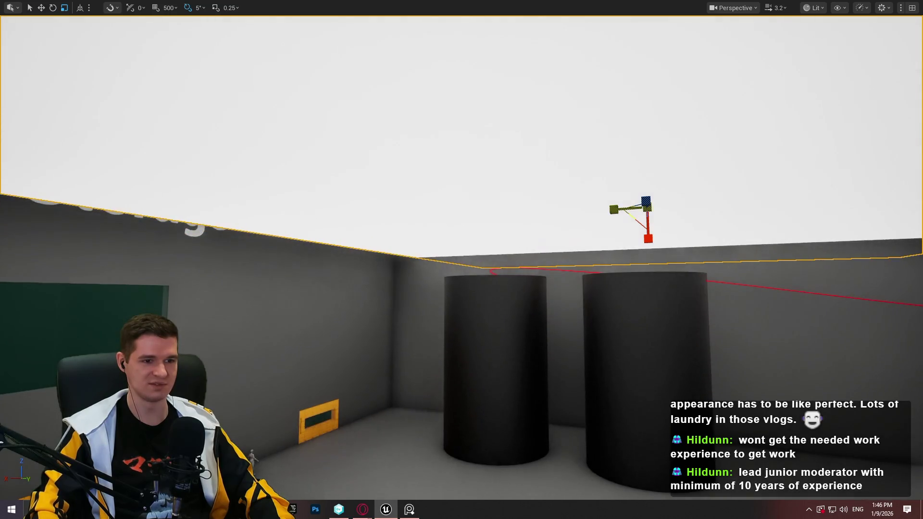
right_click(519, 204)
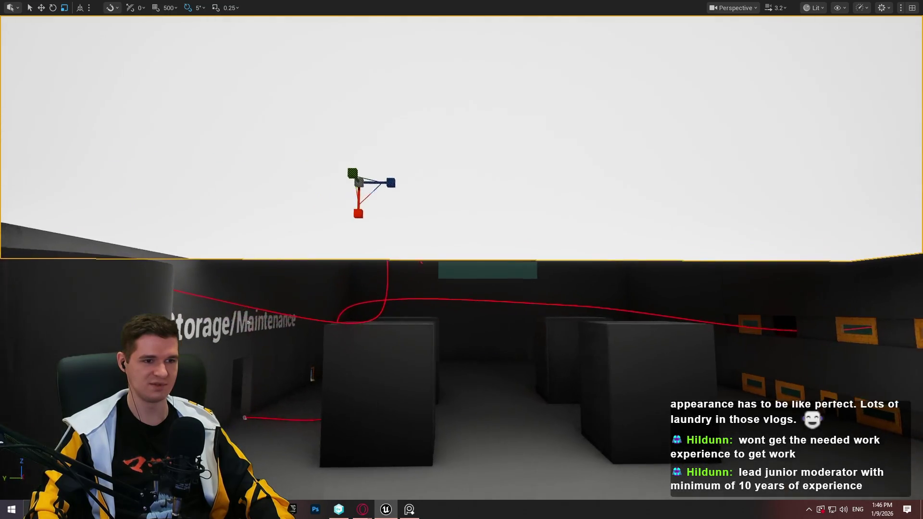
right_click(380, 254)
right_click(380, 254)
key(w)
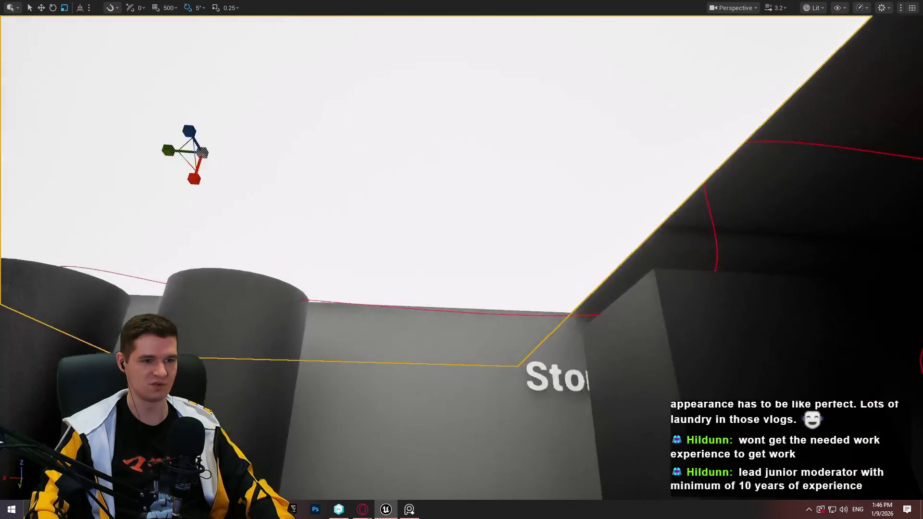
right_click(654, 199)
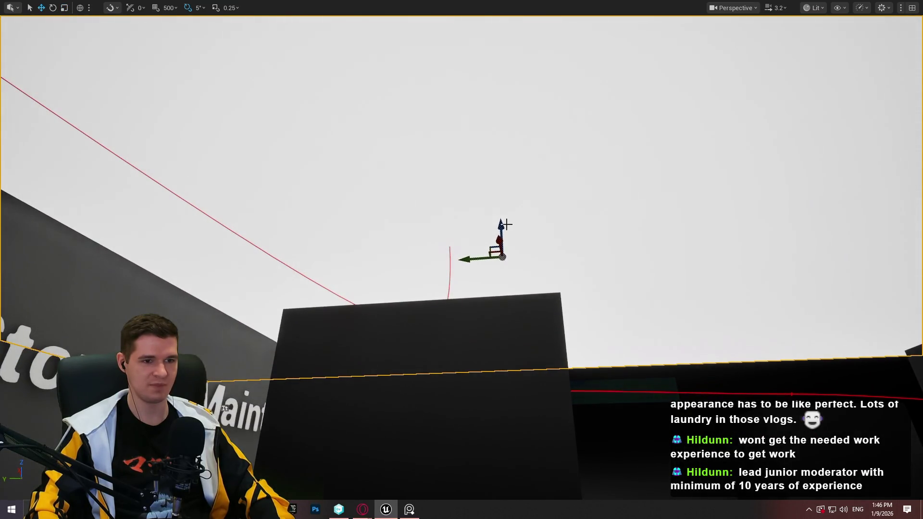
mouse_move(505, 224)
mouse_down()
mouse_move(518, 70)
mouse_move(524, 119)
mouse_up()
right_click(462, 260)
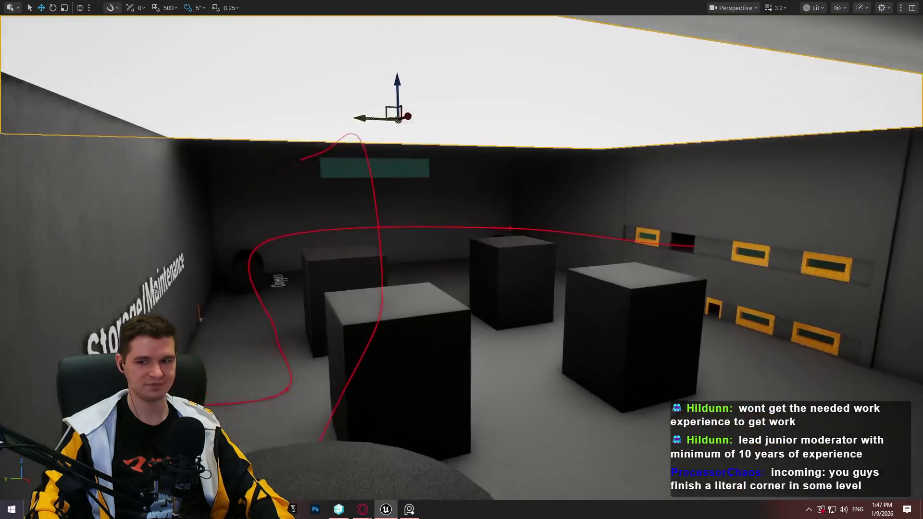
right_click(435, 164)
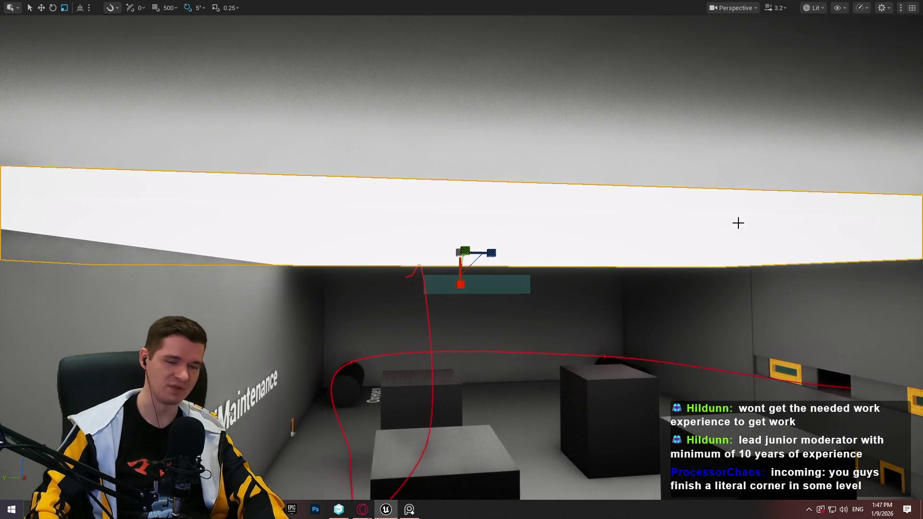
Step: Restore the editor layout, minimize it, and move the Level 6 reference image window
click(913, 8)
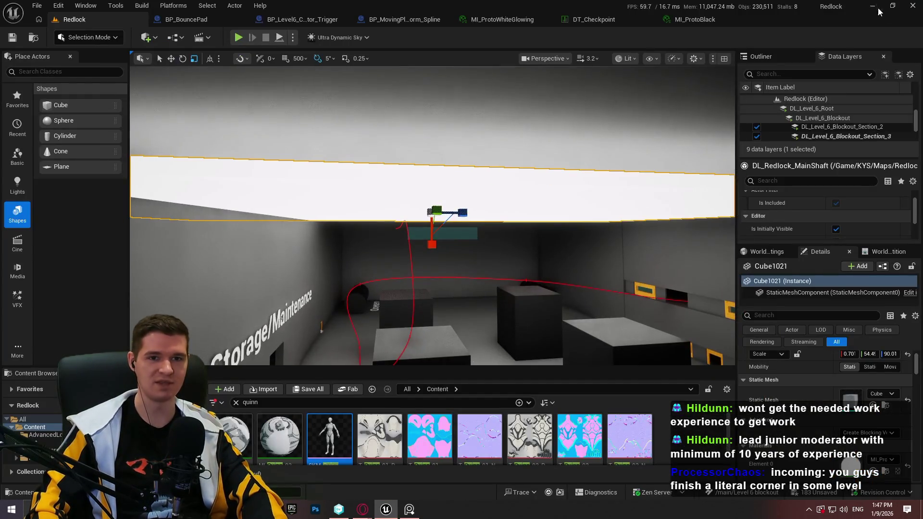
click(877, 9)
mouse_move(688, 96)
mouse_down()
mouse_move(590, 22)
mouse_move(595, 78)
mouse_move(587, 44)
mouse_up()
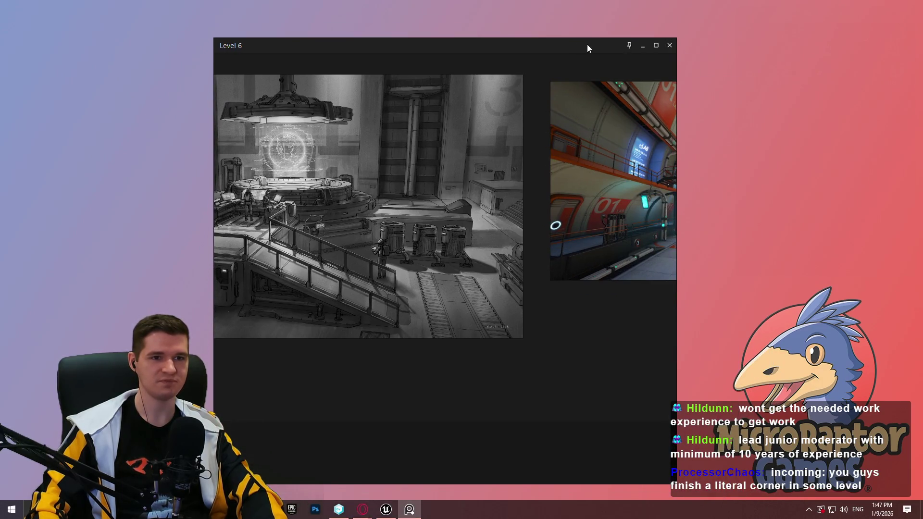
Step: Launch Cauldron Chronicles and check its Options without changing anything
mouse_move(746, 23)
double_click(761, 39)
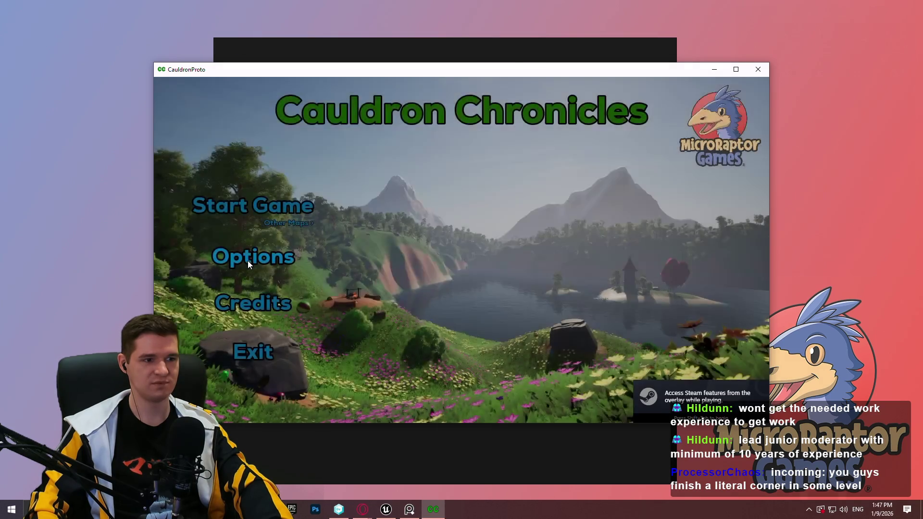
click(247, 261)
scroll(338, 302, down, 3)
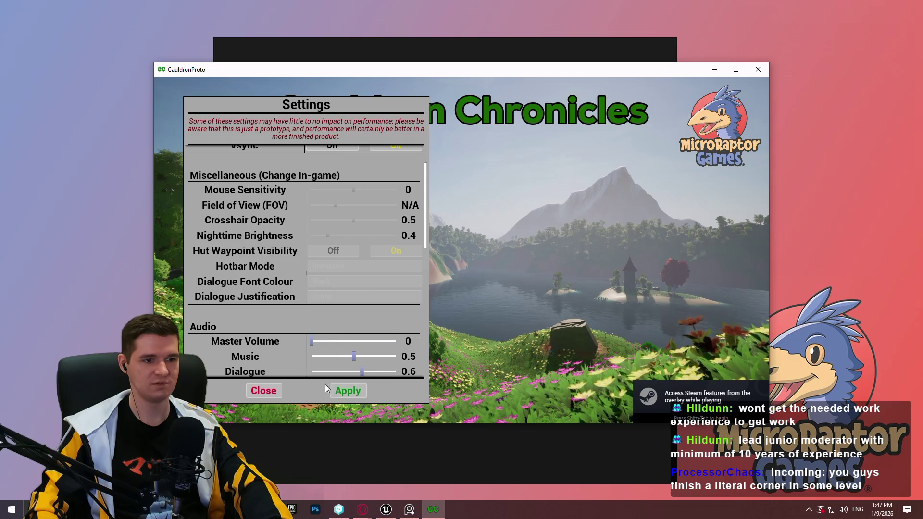
click(348, 391)
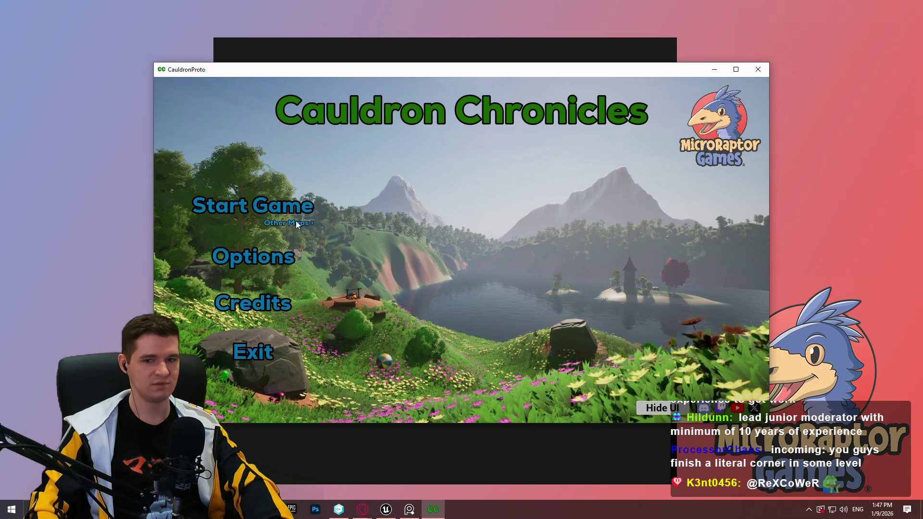
Step: Maximize the game window and load the Seasons/Corruption level from Other Maps
click(295, 222)
double_click(607, 71)
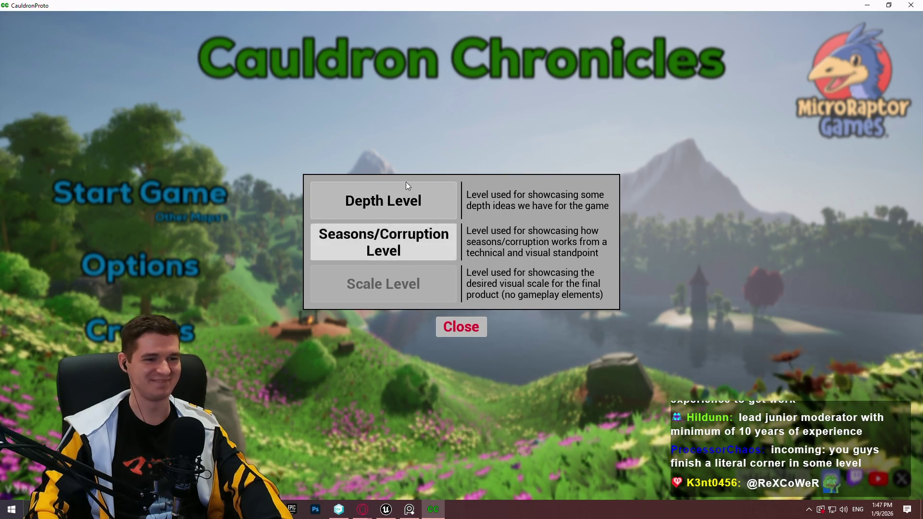
click(392, 246)
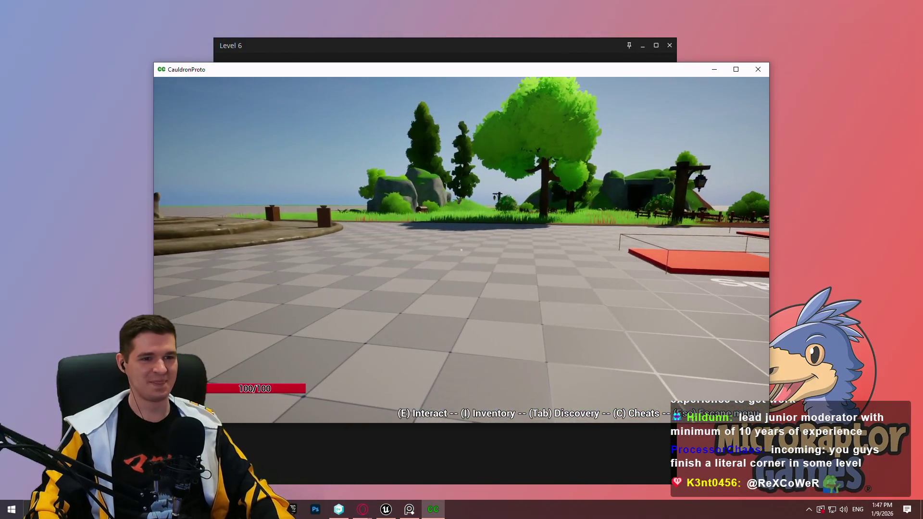
Step: Maximize the game and walk through the meadow past the pond toward the cave
key(super)
key(super+Up)
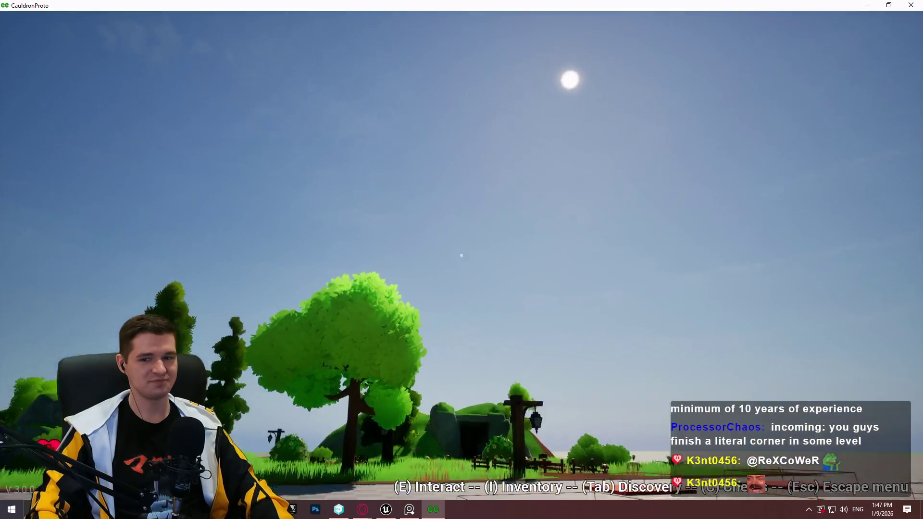
key(w)
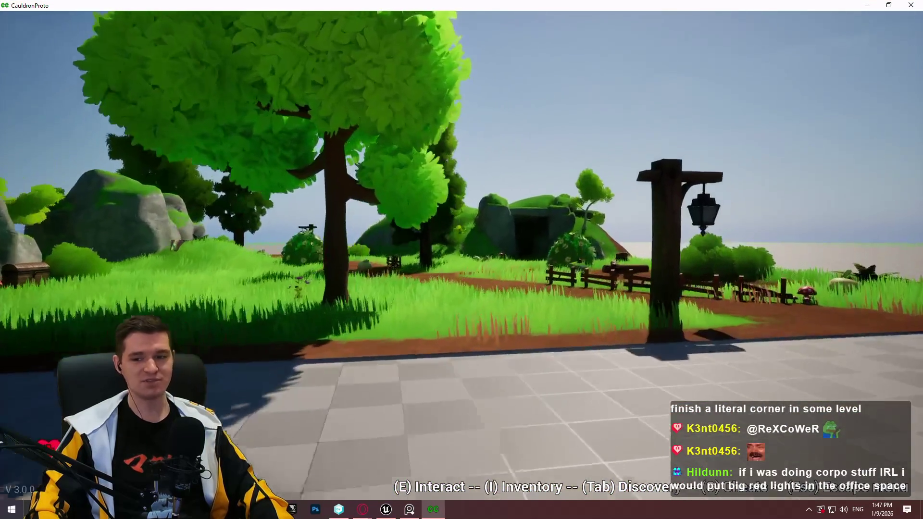
key(w)
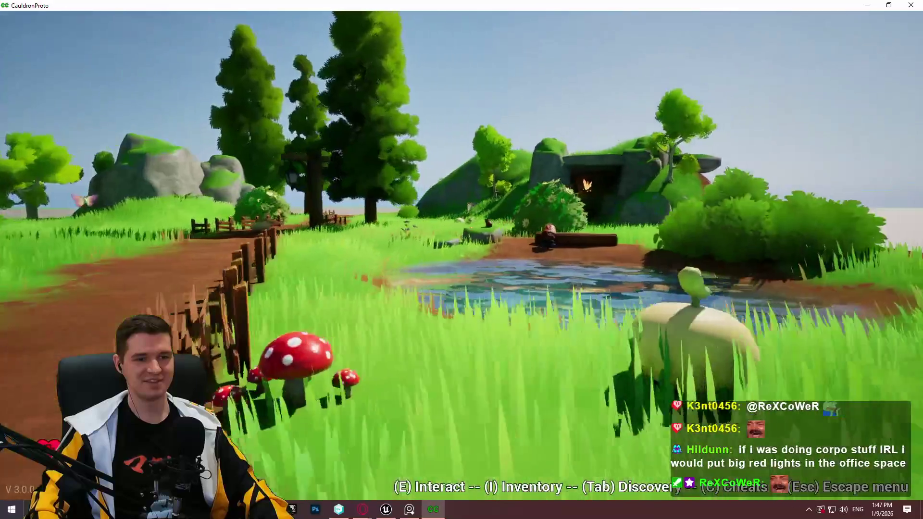
key(s)
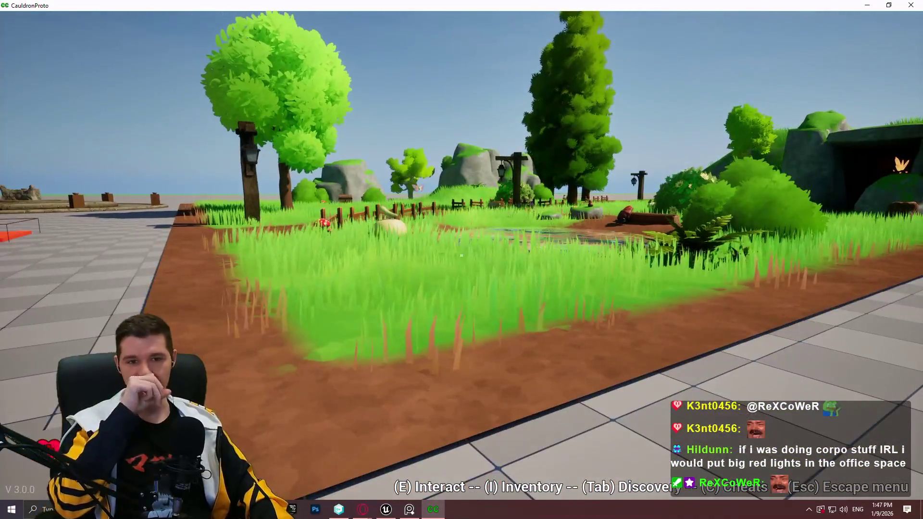
key(w)
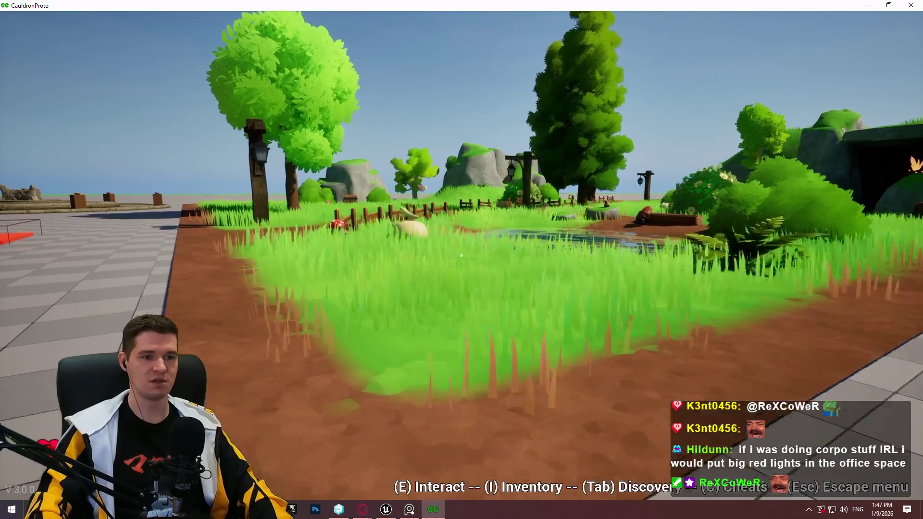
key(w)
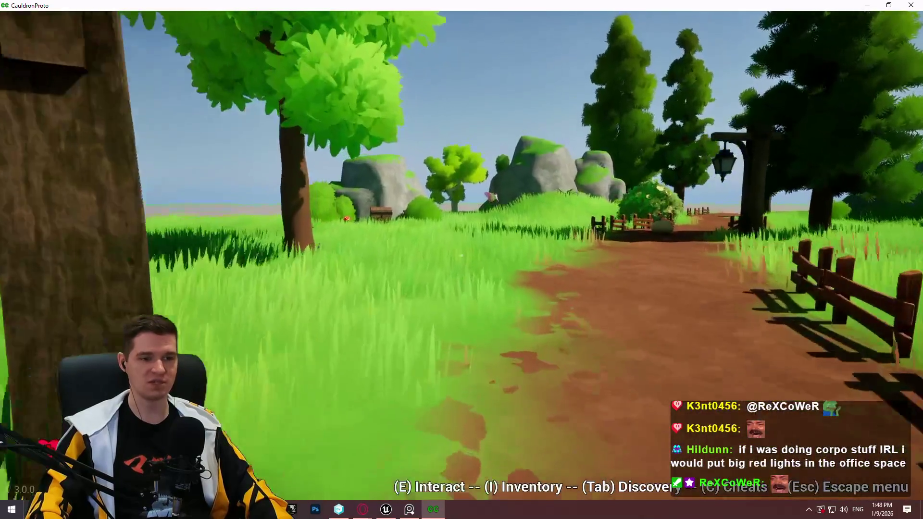
key(w)
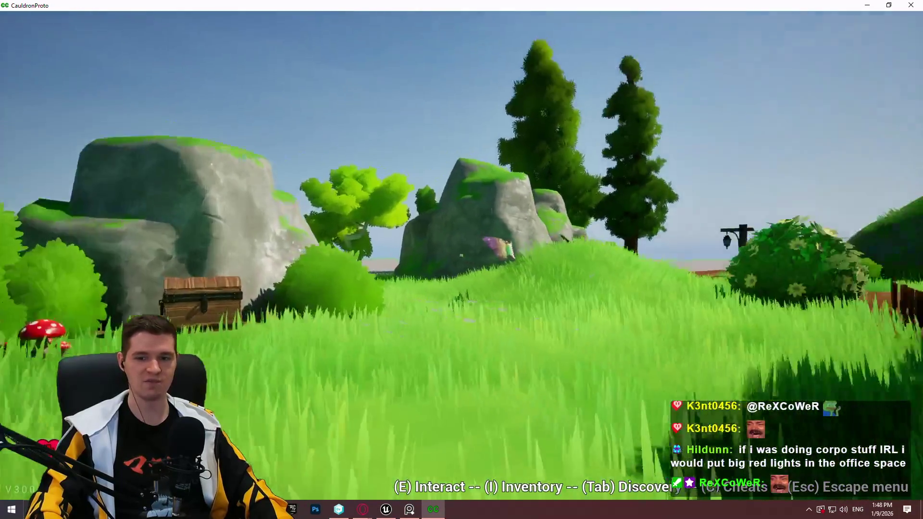
key(w)
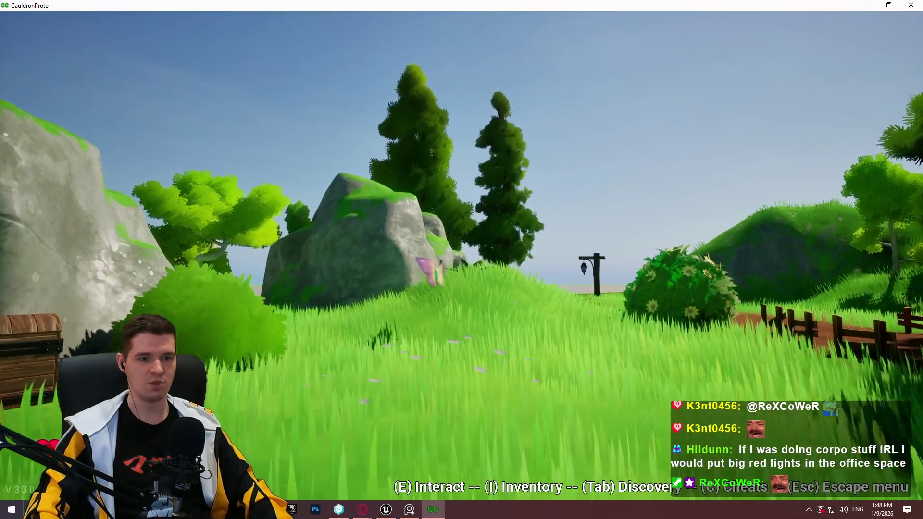
key(w)
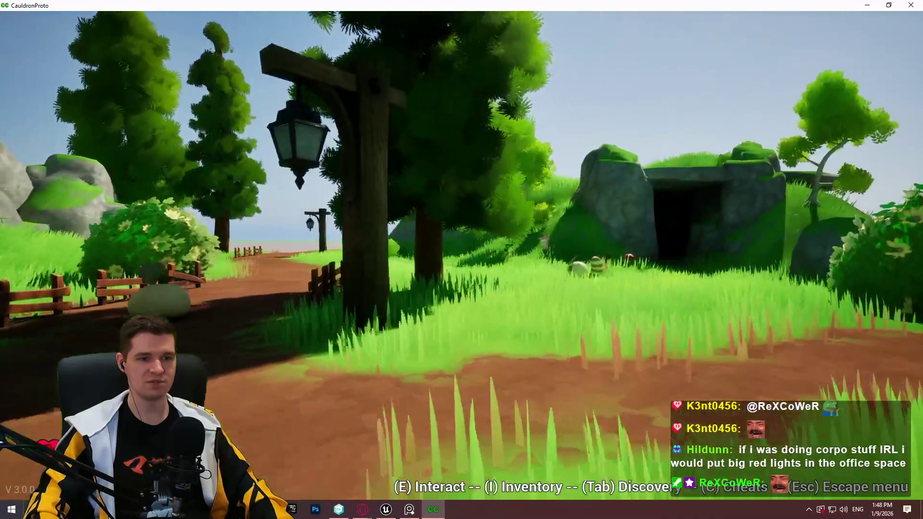
key(w)
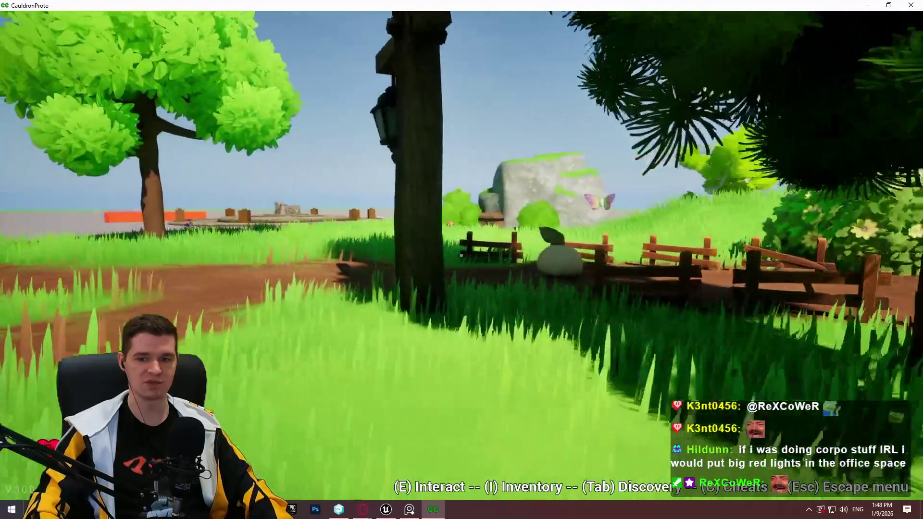
key(w)
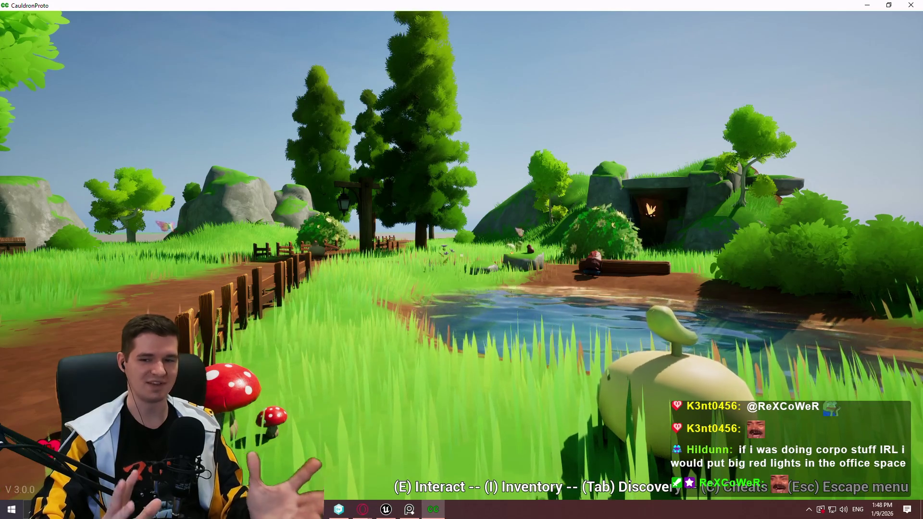
Step: Cross the checkered test floor over the Corrupt pad, then open the Cheat Menu
key(w)
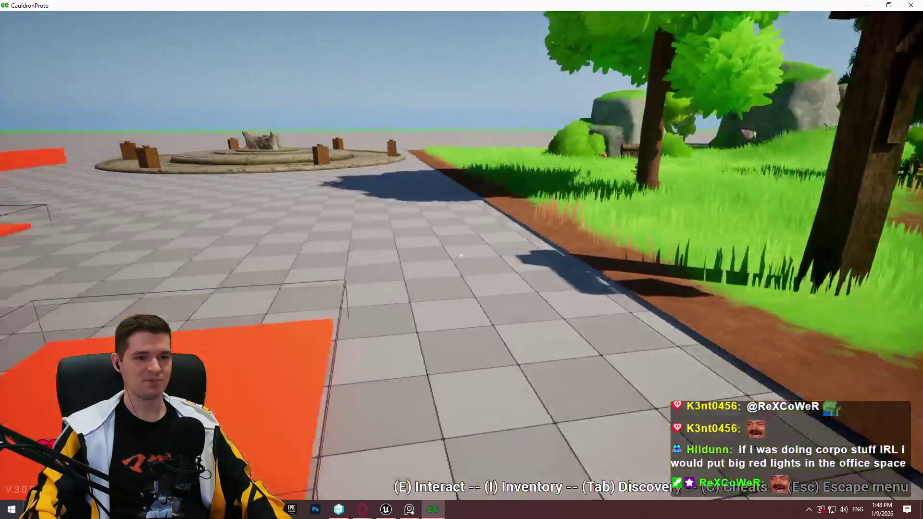
key(w)
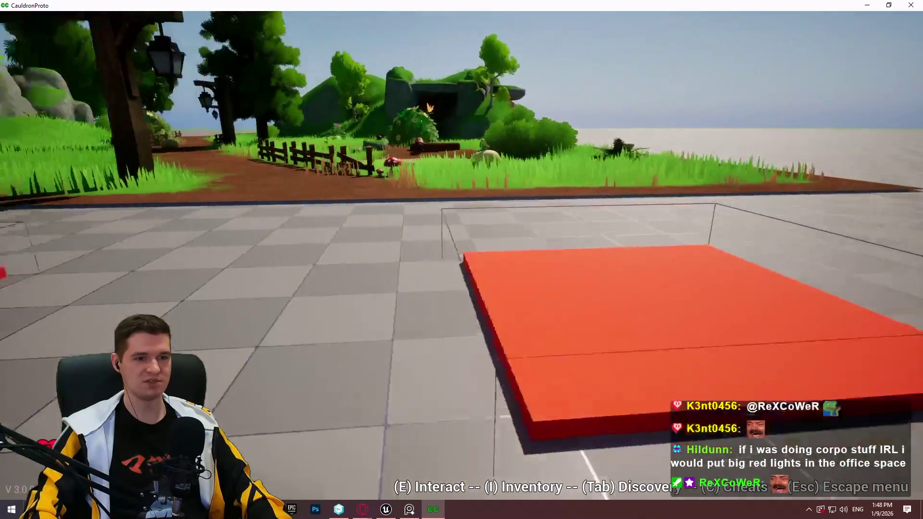
key(w)
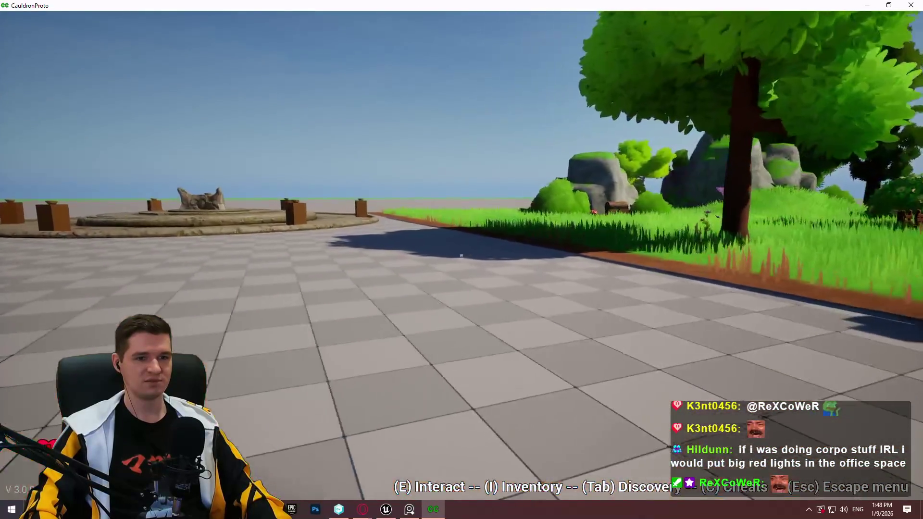
key(w)
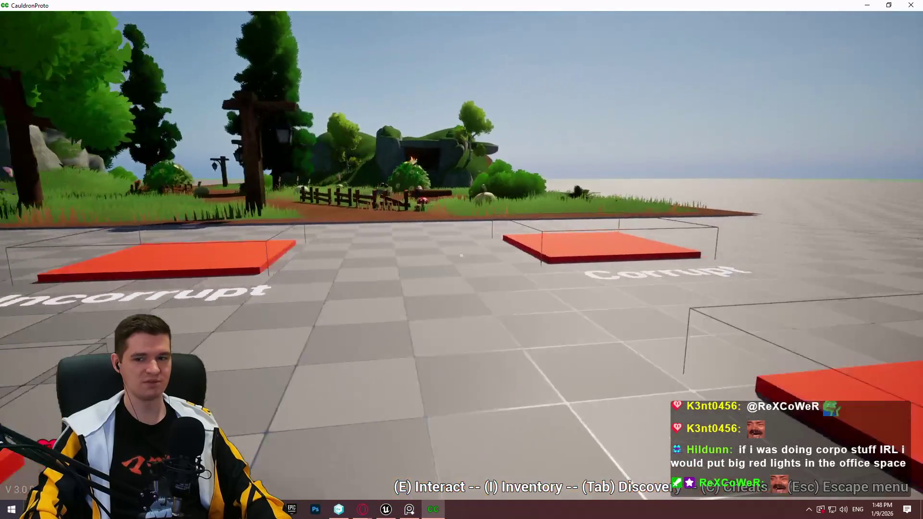
key(w)
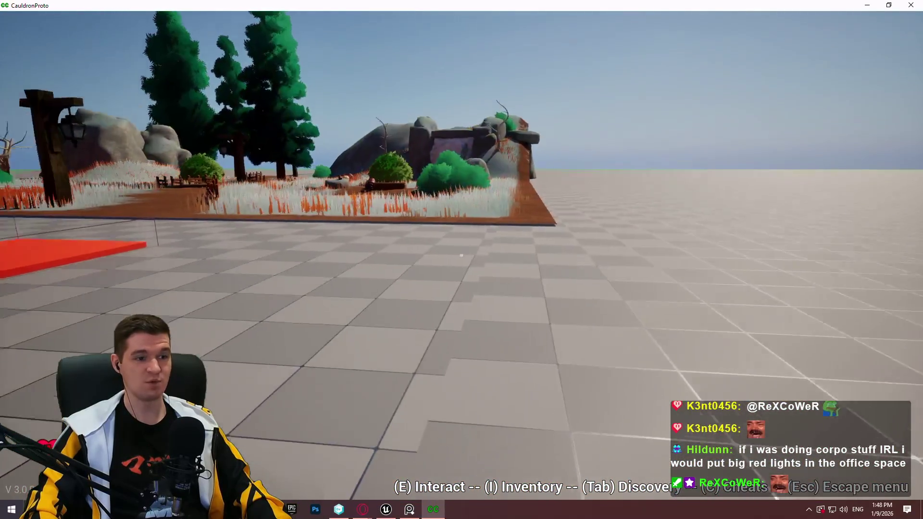
key(w)
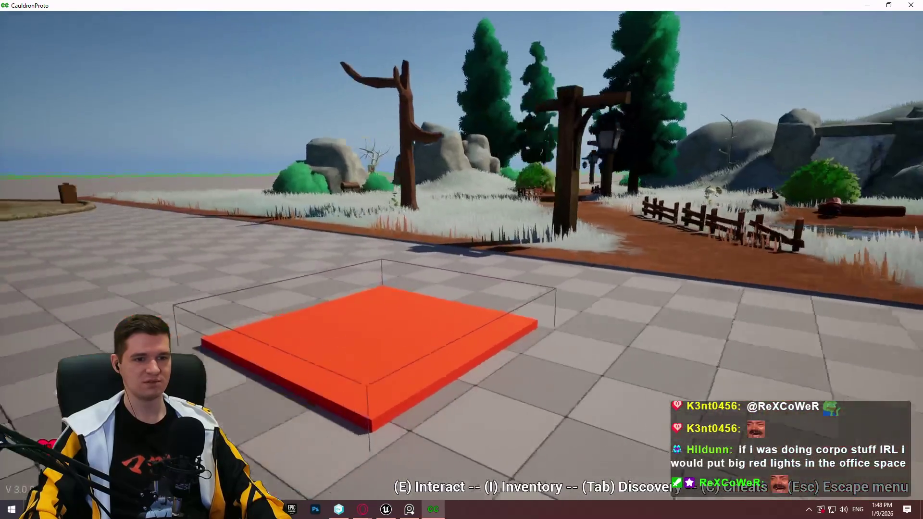
key(w)
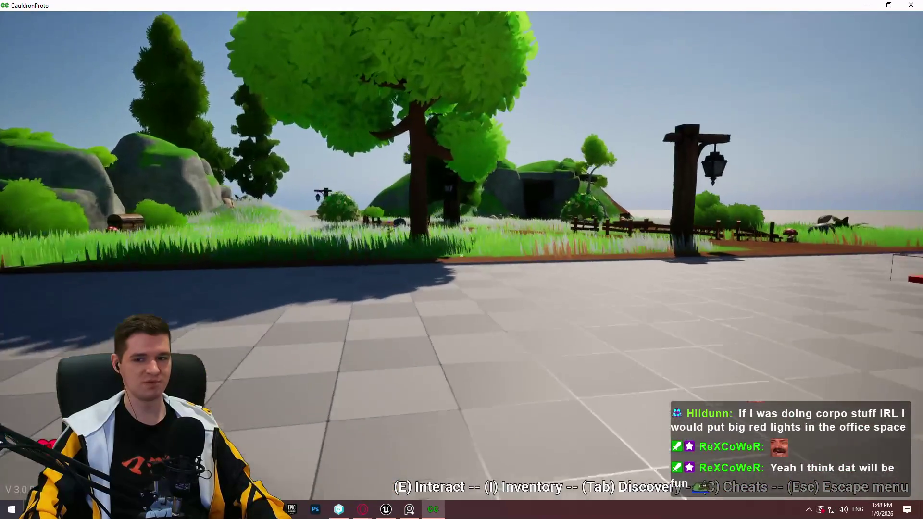
key(c)
scroll(293, 213, down, 5)
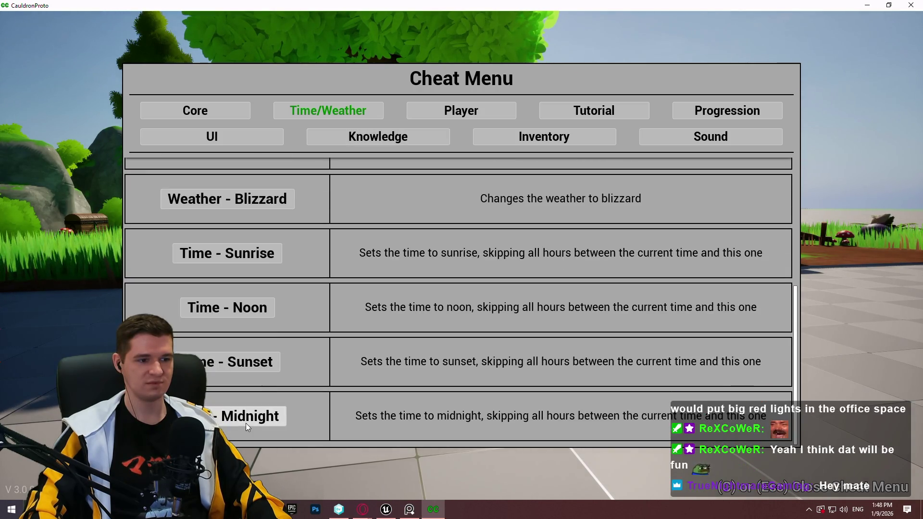
Step: Set the game's time of day to midnight and walk the lit path to the tiled floor
click(246, 423)
key(w)
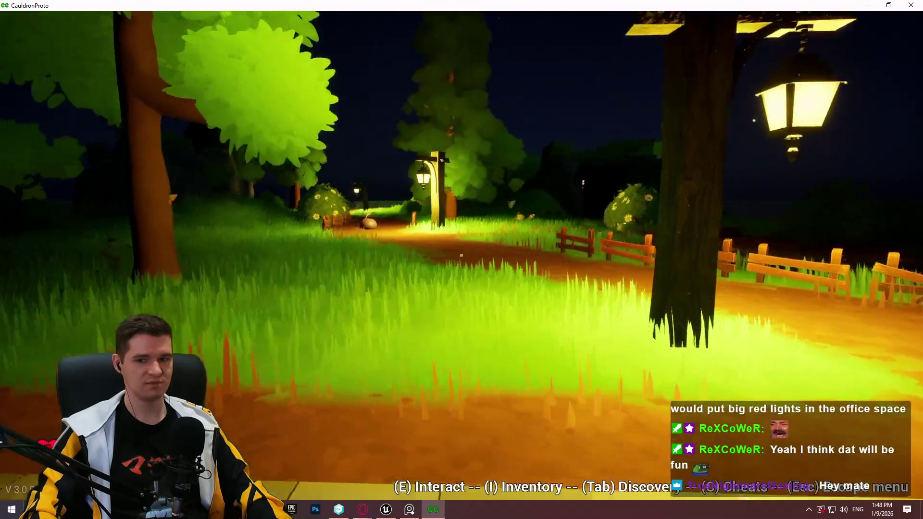
key(w)
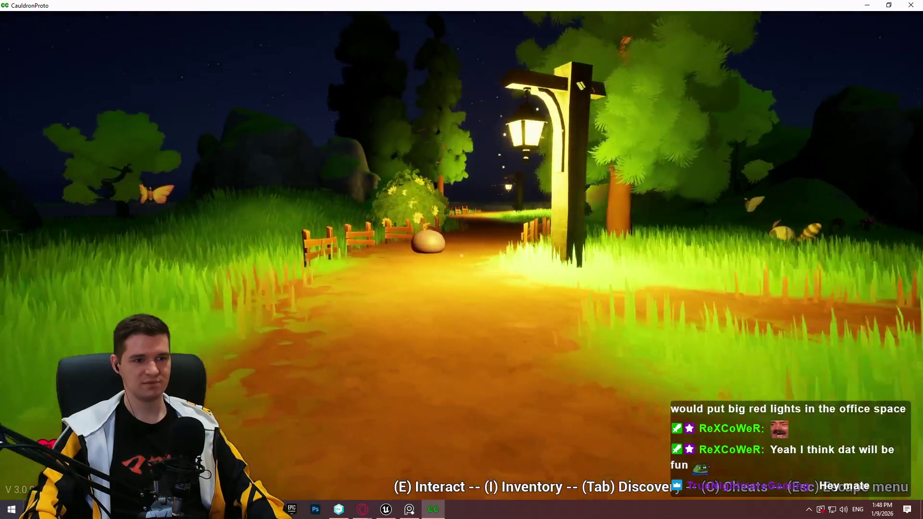
key(w)
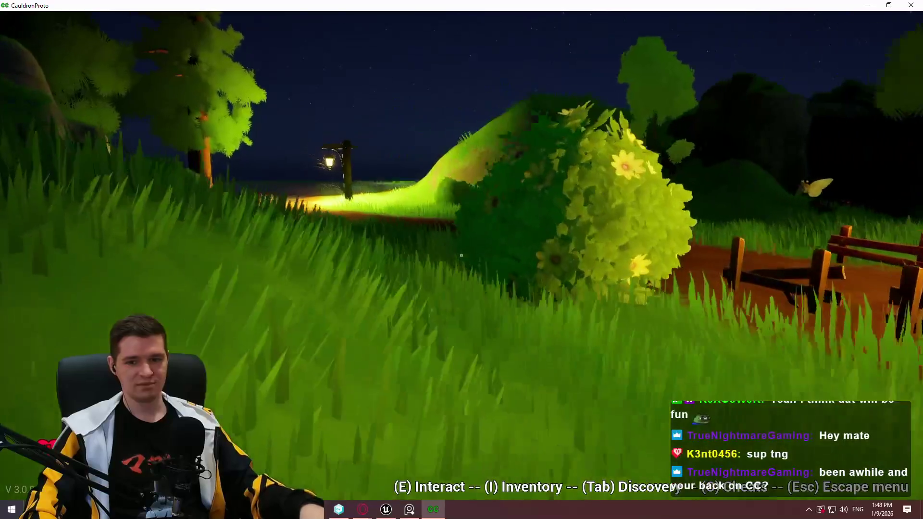
key(w)
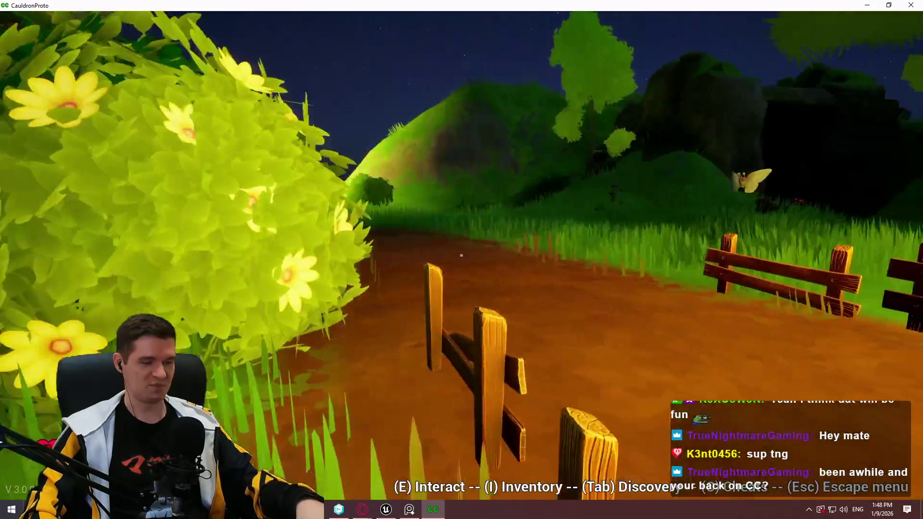
key(w)
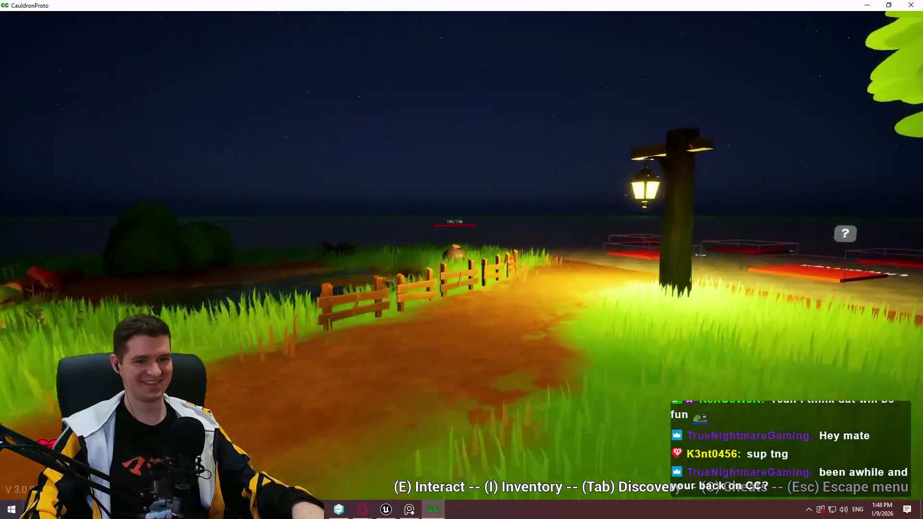
key(w)
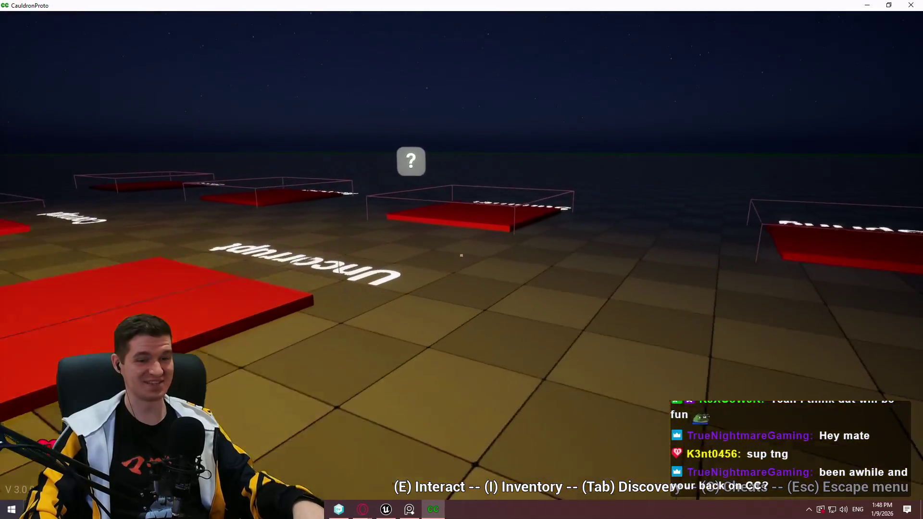
Step: Turn back toward the forest path and quit CauldronProto with Alt+F4
key(w)
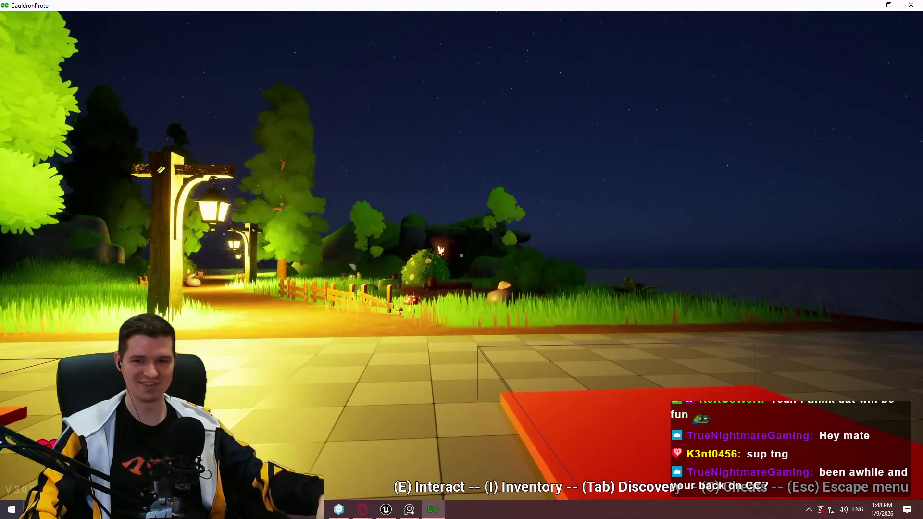
mouse_move(461, 255)
key(alt+F4)
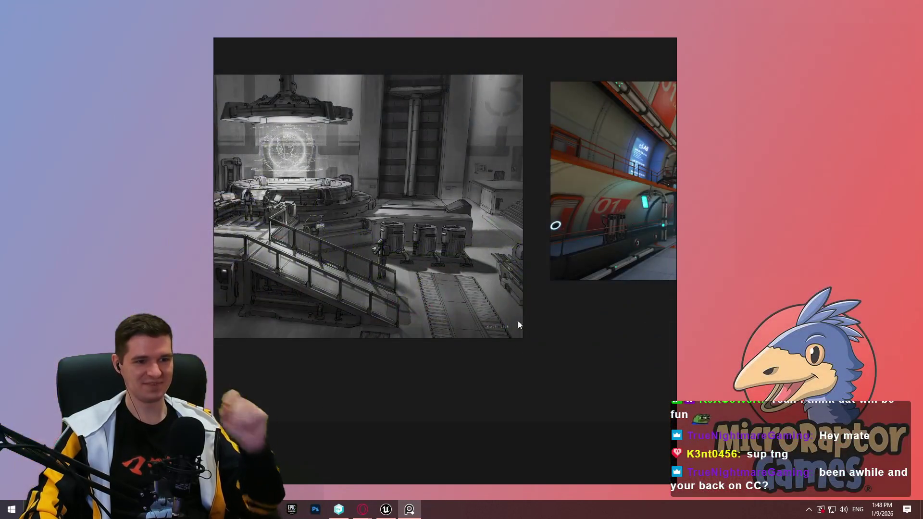
Step: Return to the level editor, fly to Storage in a full-screen viewport, and face Water Storage
click(386, 509)
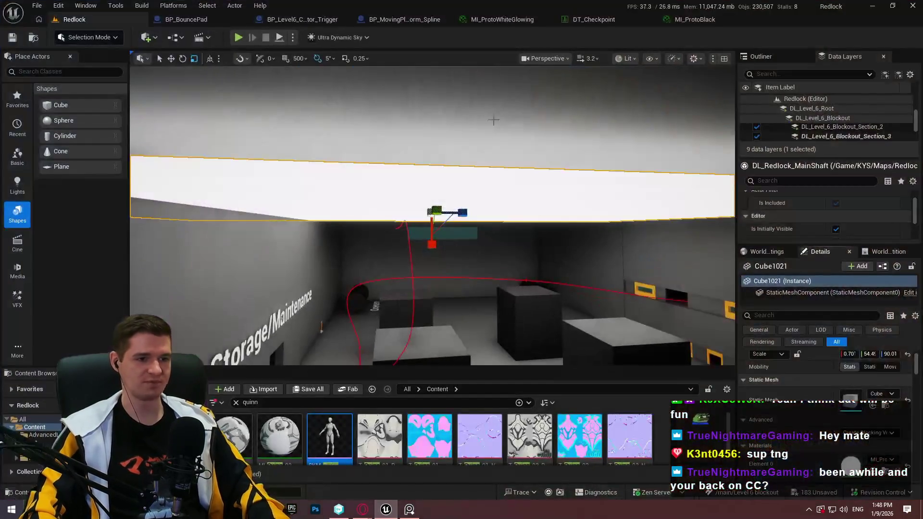
key(w)
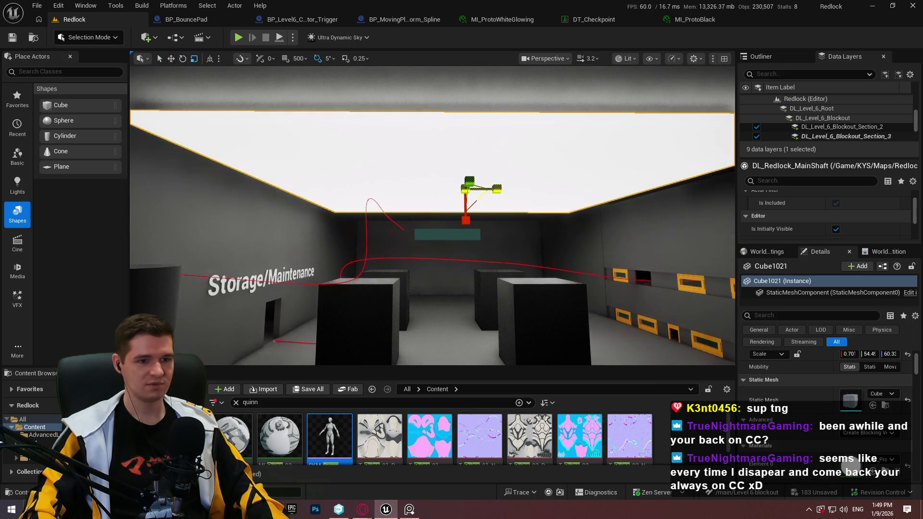
key(F11)
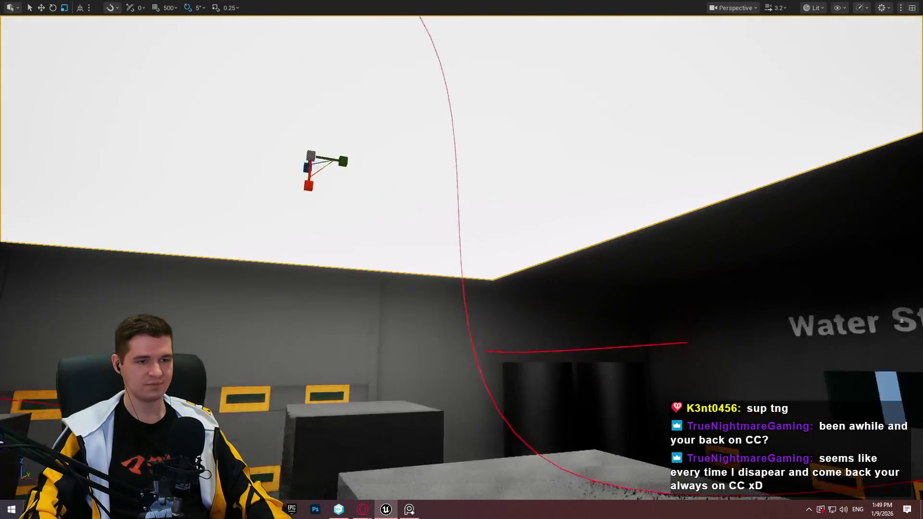
mouse_move(902, 321)
mouse_down()
mouse_move(796, 285)
mouse_move(790, 259)
mouse_move(789, 284)
mouse_up()
mouse_move(486, 232)
mouse_down()
mouse_move(464, 195)
mouse_move(486, 175)
mouse_move(486, 219)
mouse_up()
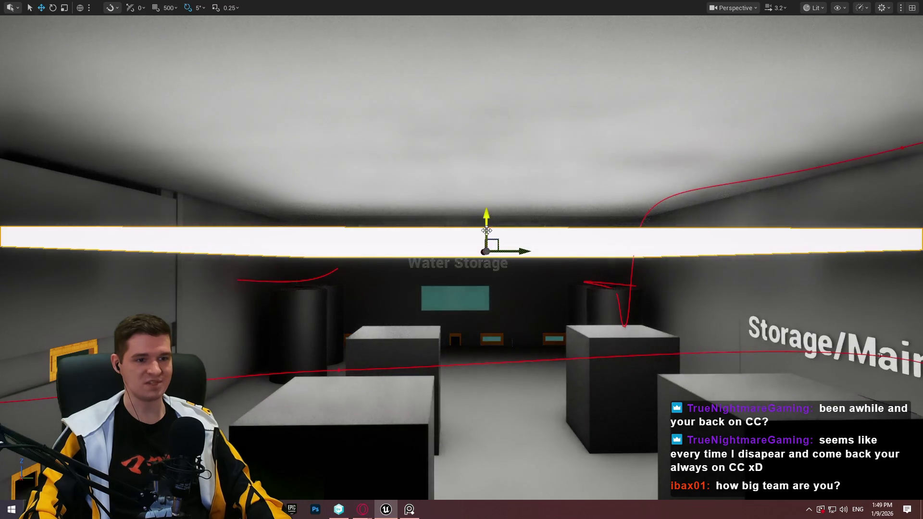
key(r)
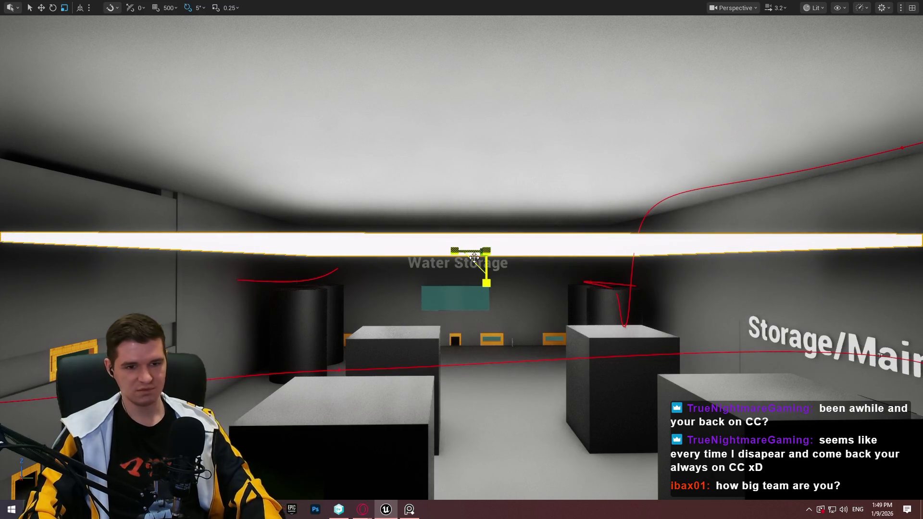
key(F11)
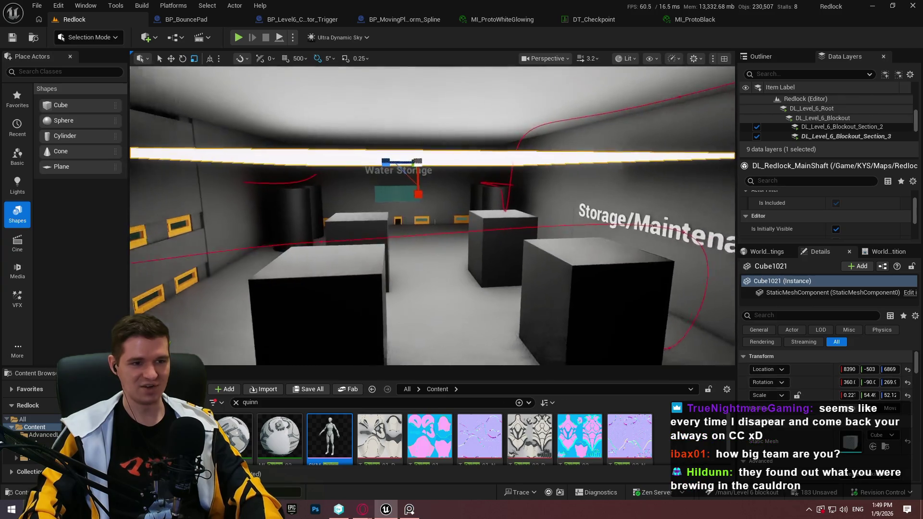
key(F11)
key(a)
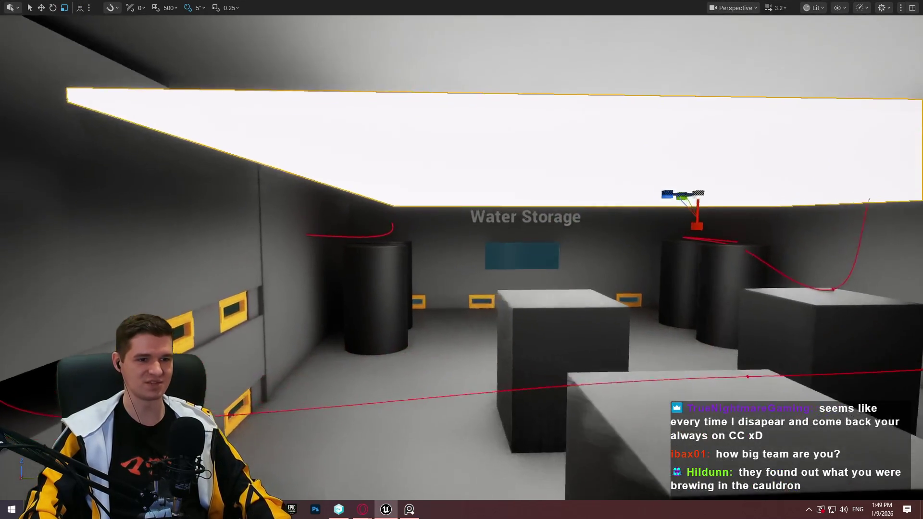
key(d)
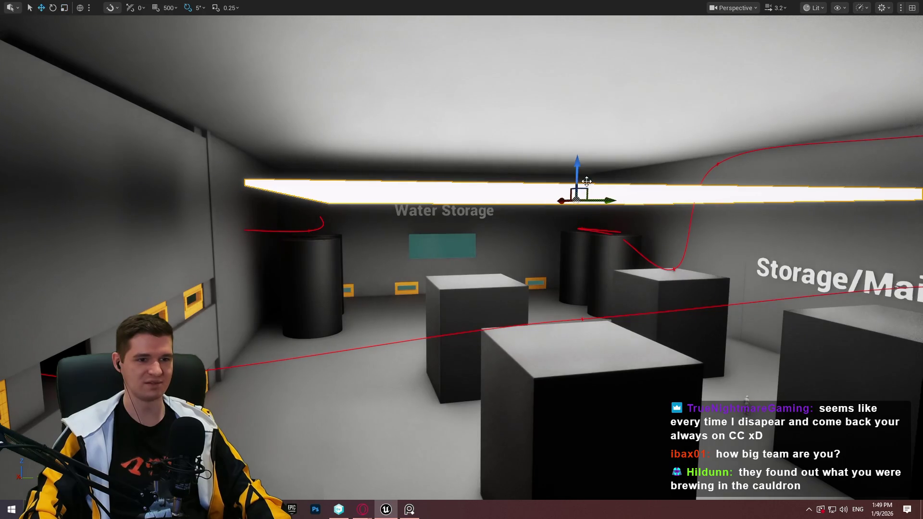
key(w)
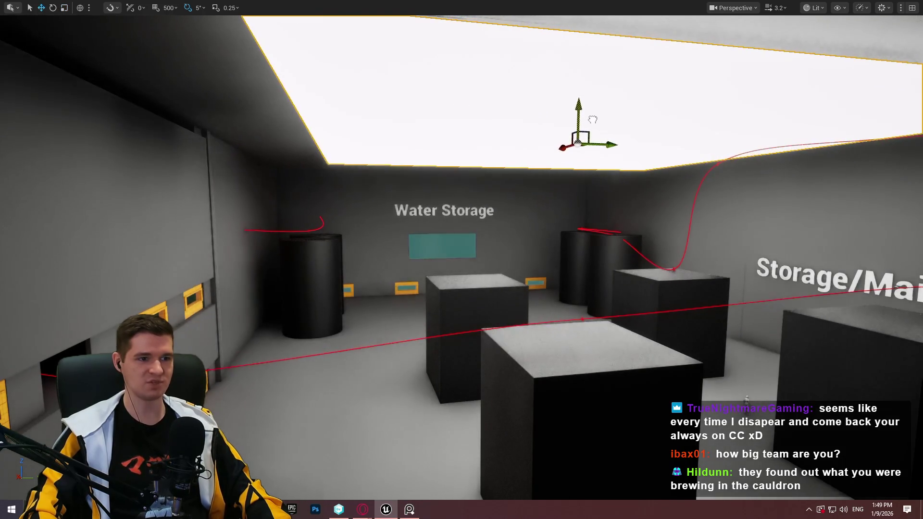
key(w)
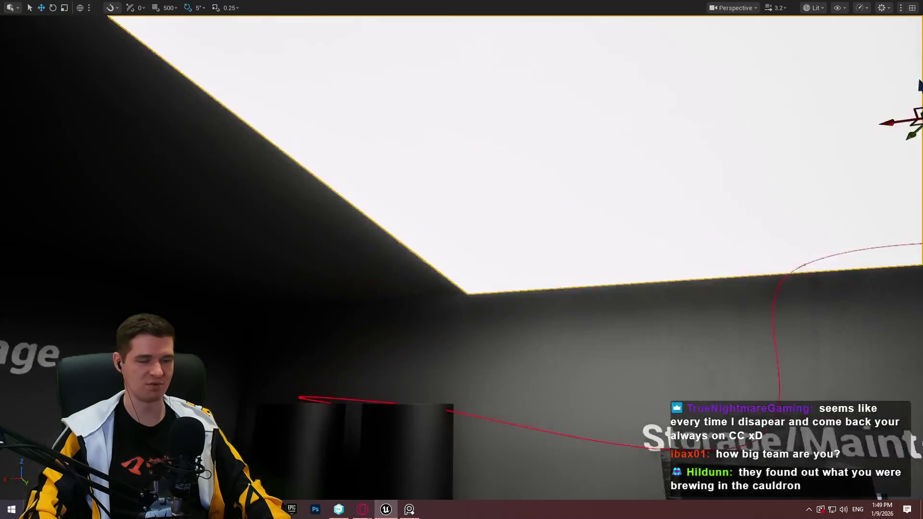
key(s)
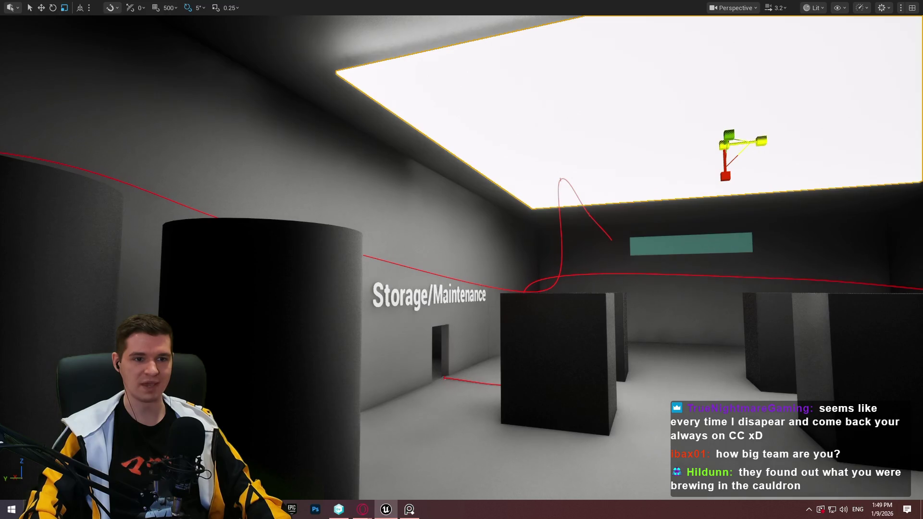
key(w)
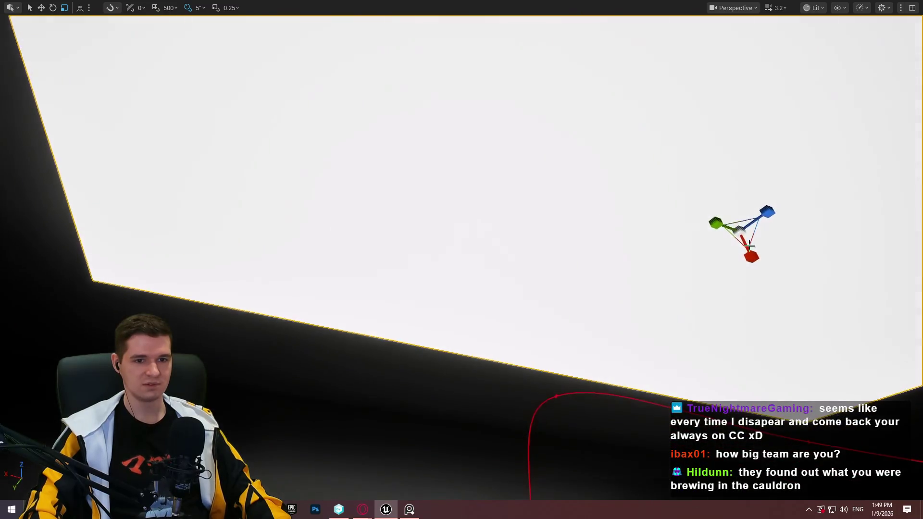
Step: Frame the selected ceiling rect light and slide it along the ceiling beside another light
mouse_move(715, 223)
mouse_down()
mouse_move(635, 228)
mouse_move(625, 269)
mouse_up()
key(f)
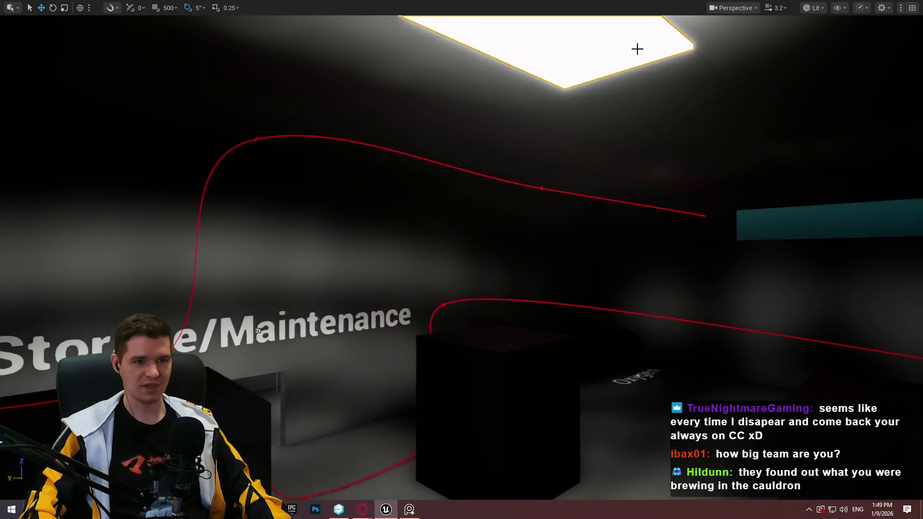
key(w)
mouse_move(493, 176)
mouse_down()
mouse_move(762, 258)
mouse_move(770, 270)
mouse_move(635, 267)
mouse_move(651, 223)
mouse_move(818, 245)
mouse_move(591, 301)
mouse_move(553, 288)
mouse_move(529, 332)
mouse_move(292, 84)
mouse_up()
mouse_move(264, 53)
mouse_down()
mouse_move(508, 92)
mouse_move(525, 82)
mouse_move(487, 90)
mouse_move(375, 191)
mouse_move(403, 180)
mouse_up()
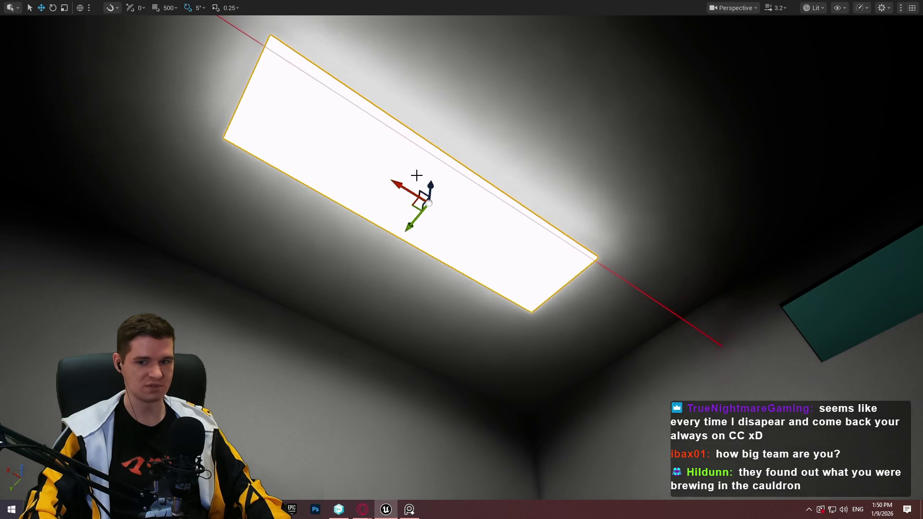
drag(410, 223, 402, 233)
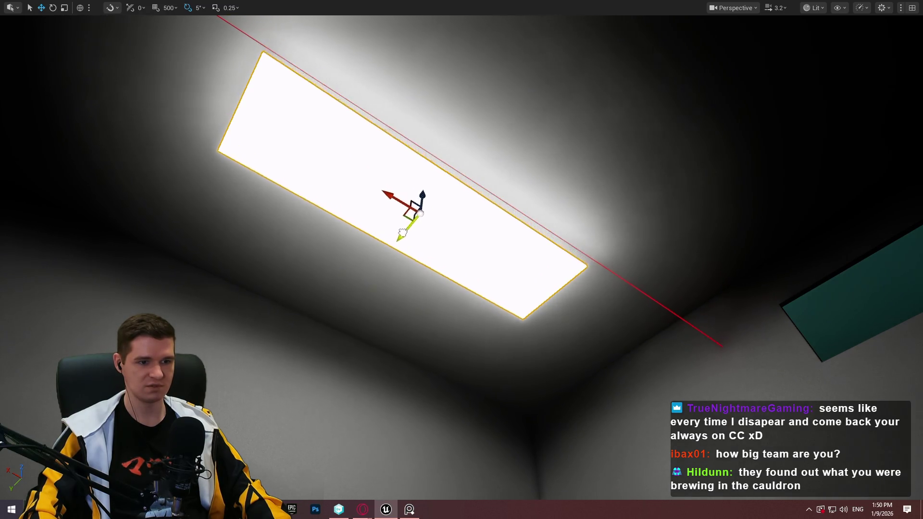
drag(497, 227, 462, 272)
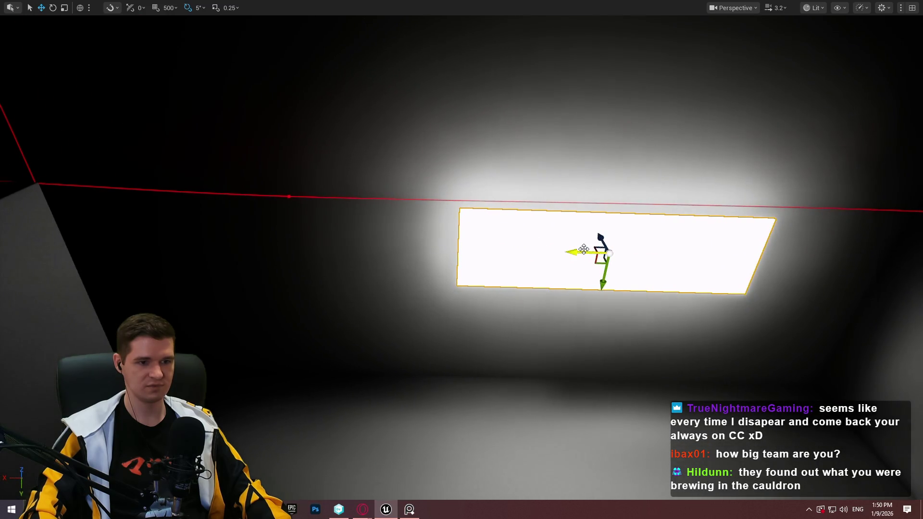
mouse_move(584, 249)
mouse_down()
mouse_move(274, 260)
mouse_move(159, 250)
mouse_move(212, 250)
mouse_up()
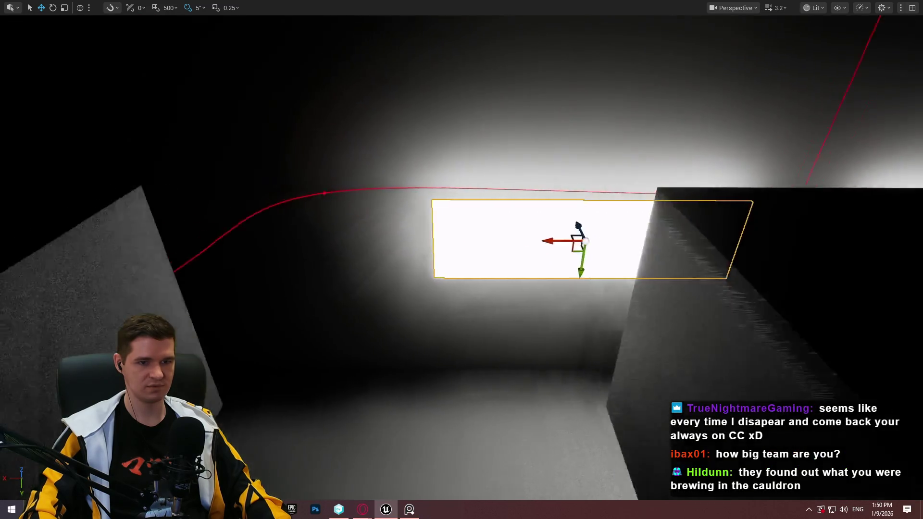
Step: Alt-drag copies of the light panel into rows across the Storage/Maintenance ceiling
drag(660, 321, 482, 332)
mouse_move(736, 247)
mouse_down()
mouse_move(311, 245)
mouse_move(351, 231)
mouse_move(433, 241)
mouse_up()
drag(832, 273, 640, 272)
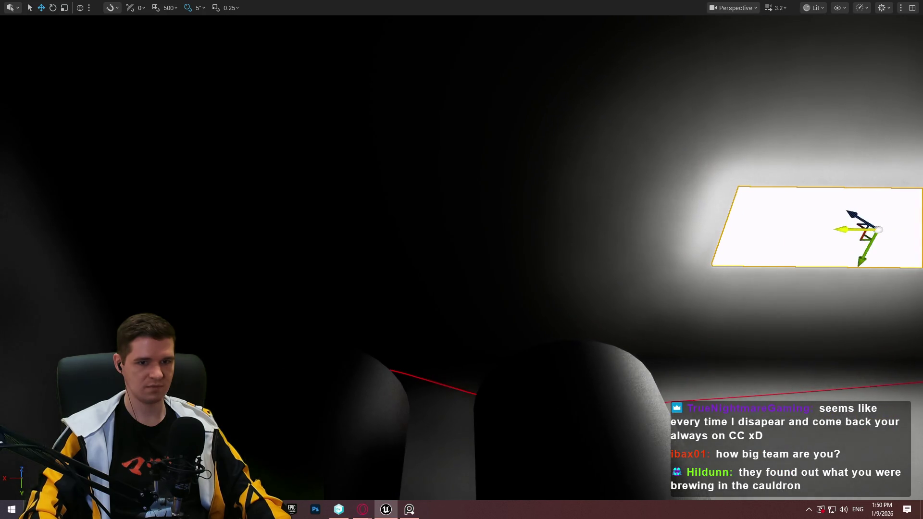
mouse_move(844, 250)
mouse_down()
mouse_move(314, 242)
mouse_move(398, 246)
mouse_up()
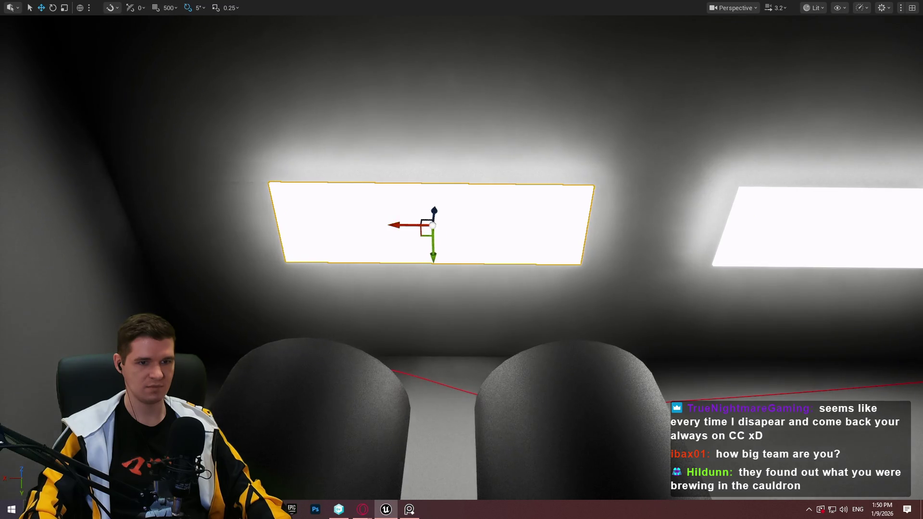
mouse_move(462, 260)
mouse_down()
mouse_move(663, 365)
mouse_move(504, 313)
mouse_up()
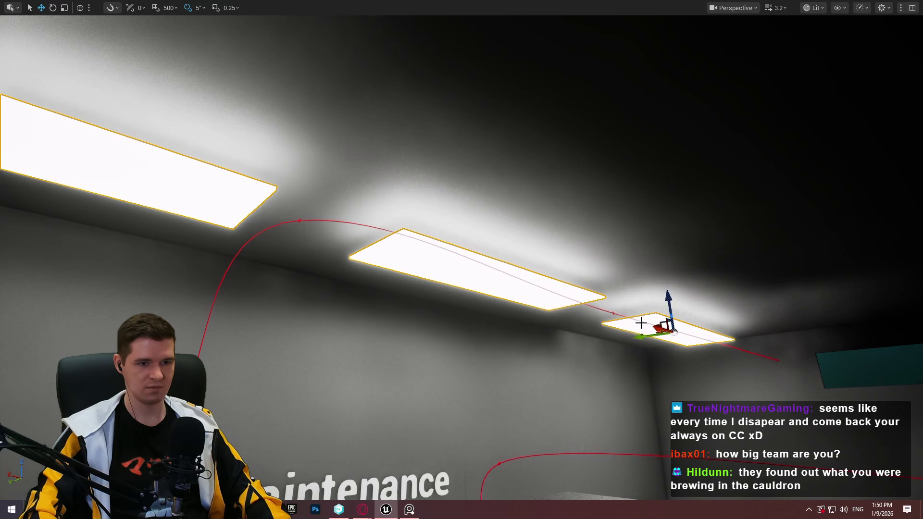
drag(640, 323, 665, 318)
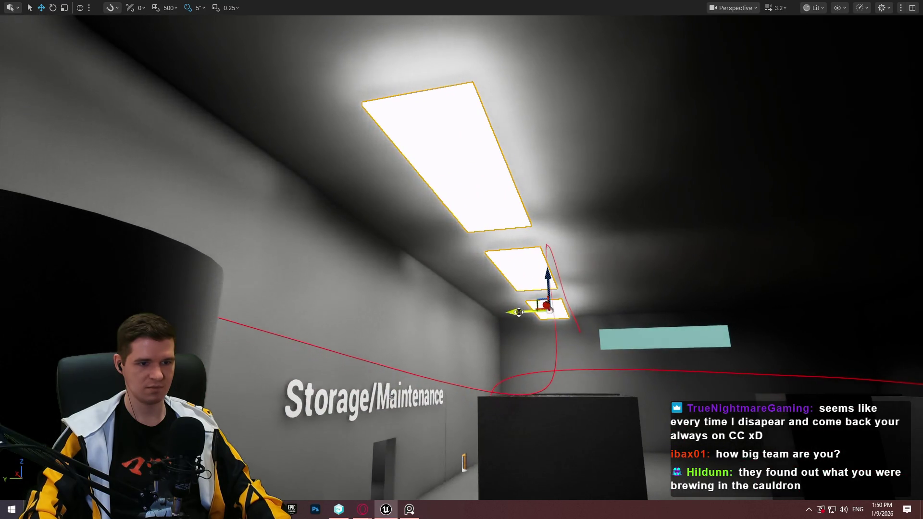
drag(519, 312, 692, 302)
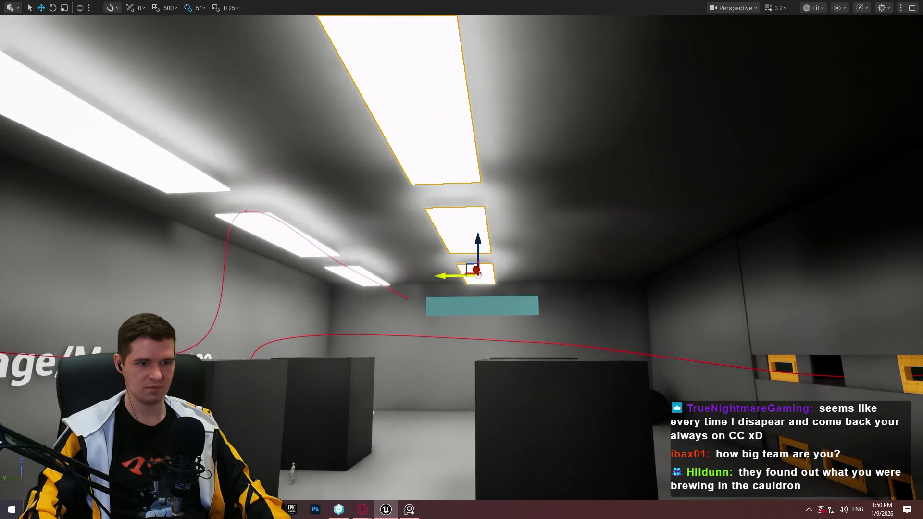
mouse_move(478, 275)
mouse_down()
mouse_move(611, 275)
mouse_move(456, 293)
mouse_up()
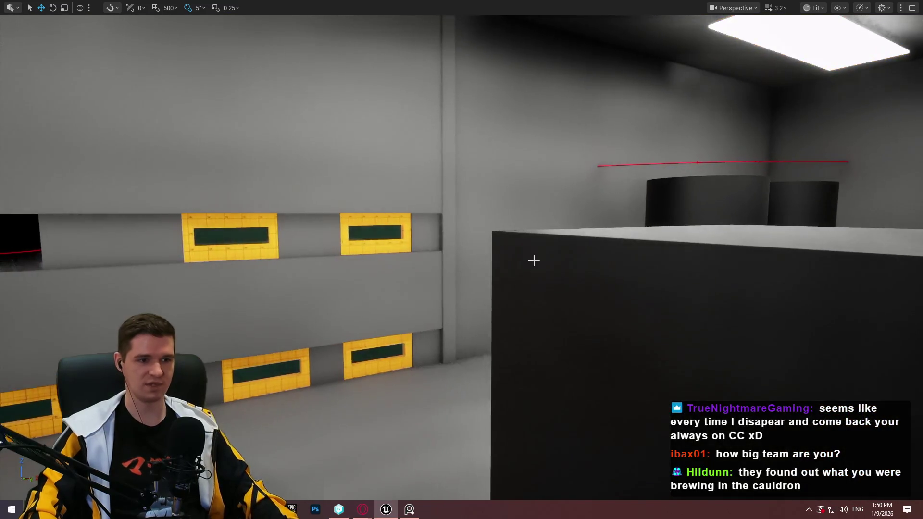
Step: Shift the point light along Y beside the Water Storage pillar and move a ceiling panel into the next room
mouse_move(534, 260)
mouse_down()
mouse_move(409, 259)
mouse_move(409, 231)
mouse_move(413, 279)
mouse_move(414, 230)
mouse_move(413, 278)
mouse_move(413, 250)
mouse_move(413, 269)
mouse_move(462, 270)
mouse_up()
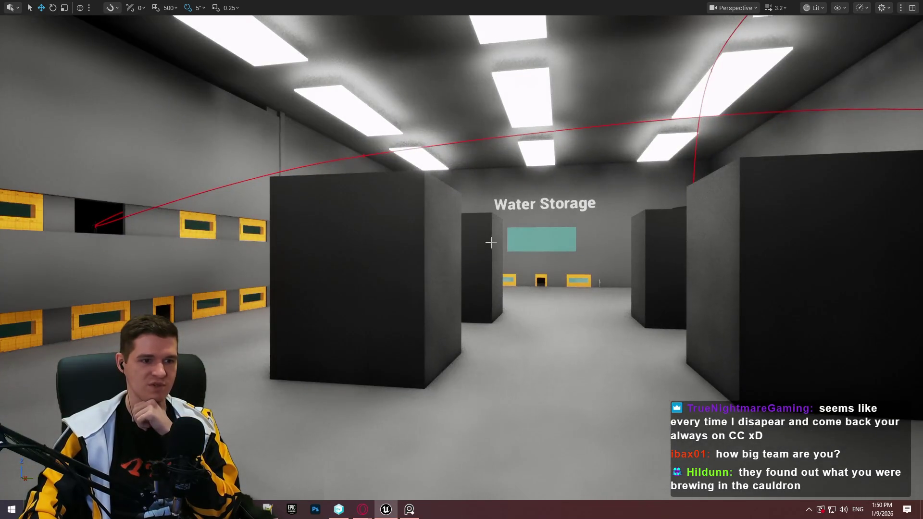
key(1)
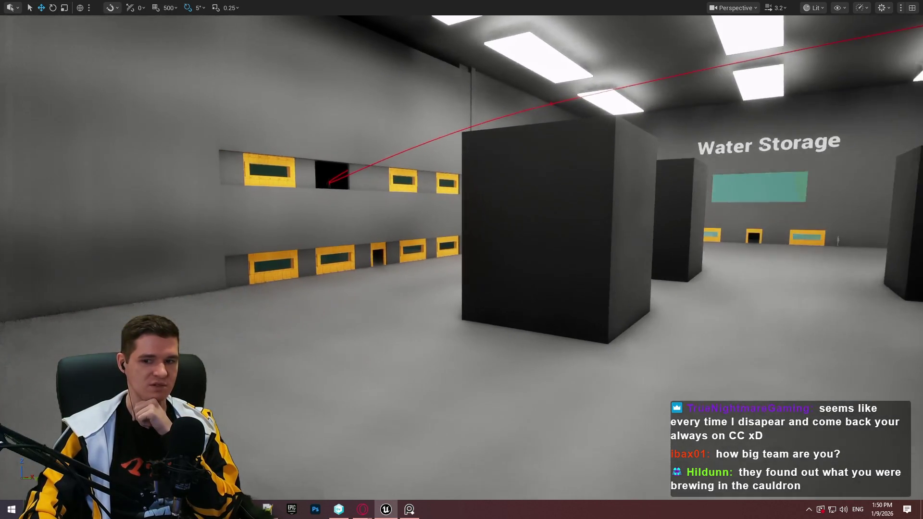
mouse_move(485, 227)
mouse_down()
mouse_move(524, 204)
mouse_move(426, 207)
mouse_up()
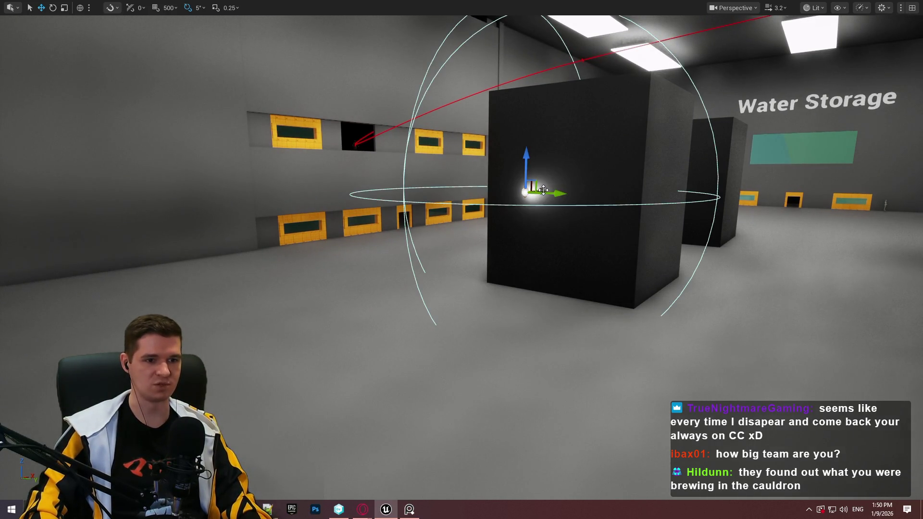
mouse_move(523, 195)
mouse_down()
mouse_move(451, 204)
mouse_move(243, 192)
mouse_move(332, 197)
mouse_up()
mouse_move(419, 212)
mouse_down()
mouse_move(459, 185)
mouse_move(454, 164)
mouse_move(452, 192)
mouse_move(592, 224)
mouse_move(754, 241)
mouse_up()
mouse_move(698, 217)
mouse_down()
mouse_move(289, 231)
mouse_move(620, 243)
mouse_up()
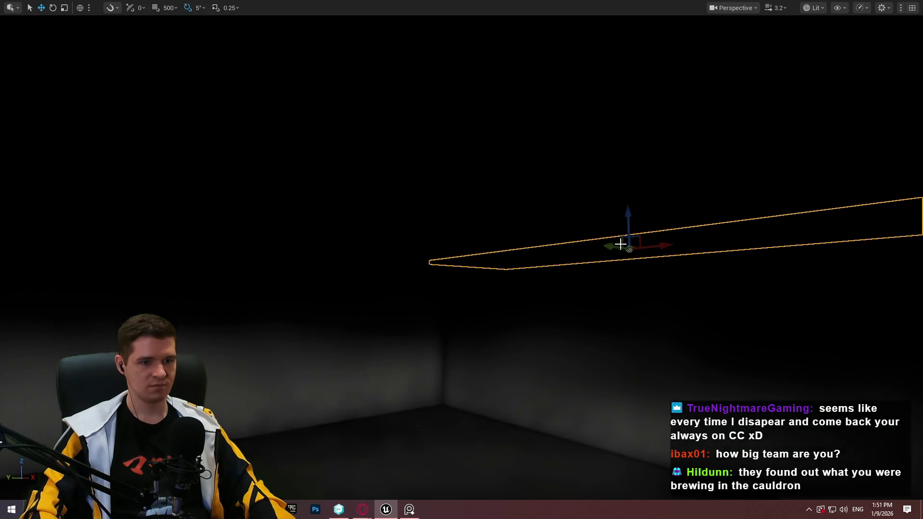
Step: Scale the moved light panel narrower on Y and raise it flush with the ceiling
key(f)
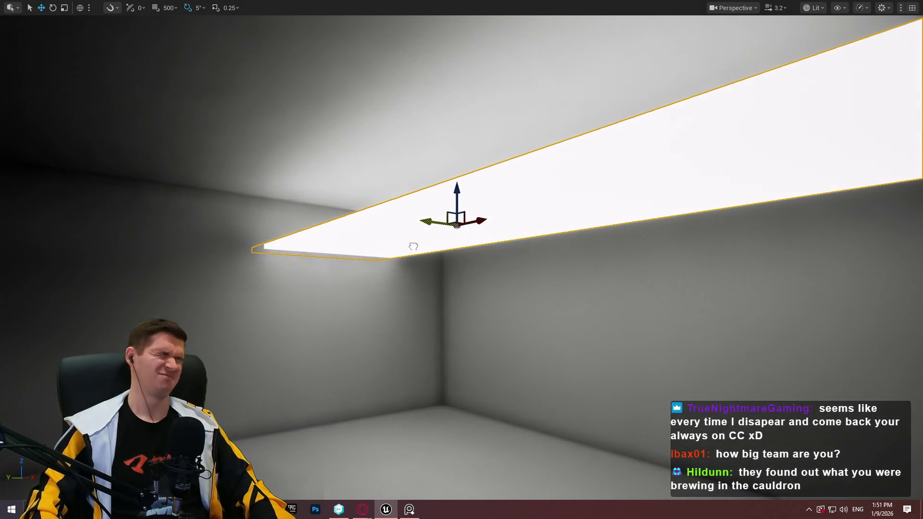
mouse_move(423, 239)
mouse_down()
mouse_move(414, 289)
mouse_move(410, 217)
mouse_up()
key(r)
mouse_move(424, 180)
mouse_down()
mouse_move(336, 178)
mouse_move(553, 152)
mouse_up()
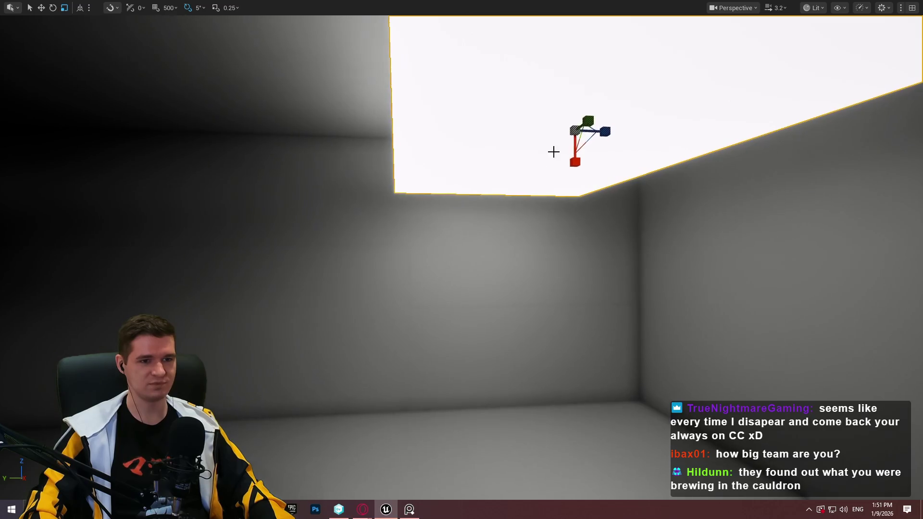
scroll(606, 129, down, 10)
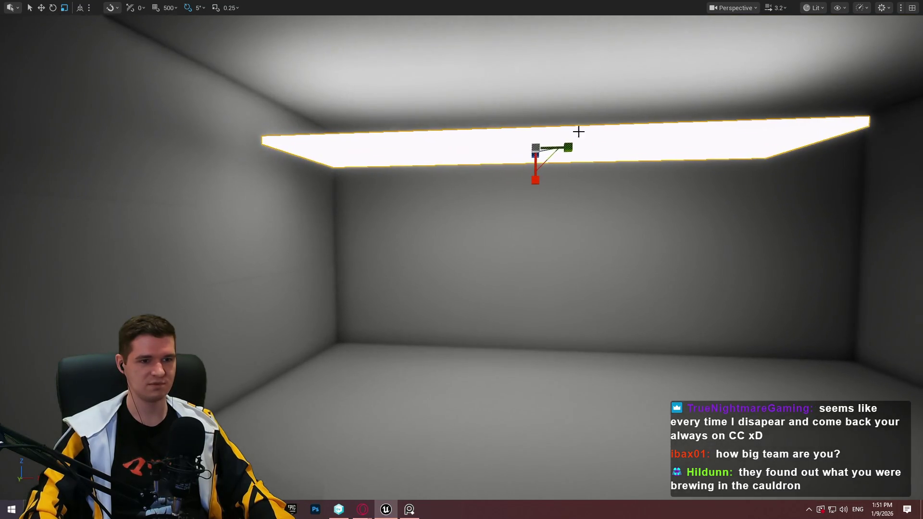
drag(568, 147, 534, 147)
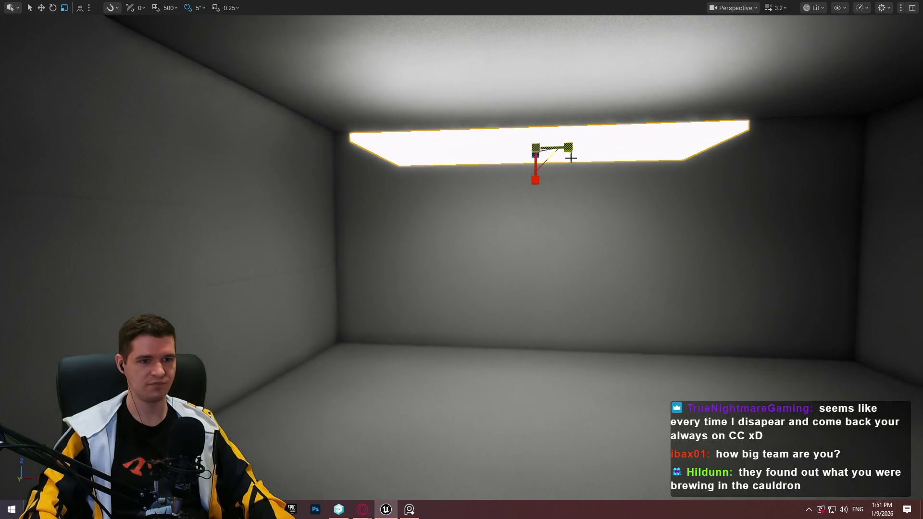
mouse_move(543, 105)
mouse_down()
mouse_move(562, 51)
mouse_move(634, 78)
mouse_move(529, 96)
mouse_up()
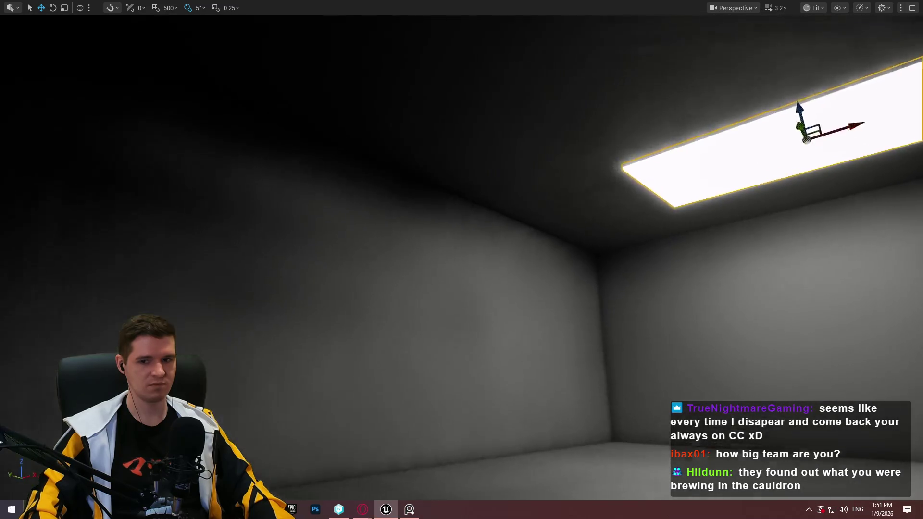
Step: Alt-drag a duplicate of the ceiling light along Y to add a second panel alongside
mouse_move(797, 176)
mouse_down()
mouse_move(788, 159)
mouse_move(797, 176)
mouse_up()
mouse_move(726, 182)
mouse_down()
mouse_move(393, 134)
mouse_move(435, 157)
mouse_move(437, 144)
mouse_move(443, 163)
mouse_move(470, 145)
mouse_up()
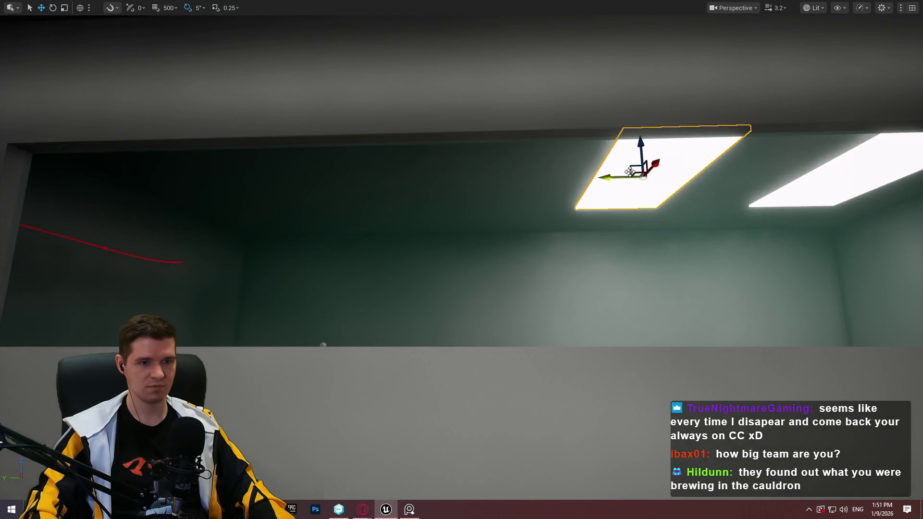
mouse_move(601, 178)
mouse_down()
mouse_move(164, 182)
mouse_move(192, 184)
mouse_move(206, 161)
mouse_move(181, 144)
mouse_move(182, 183)
mouse_move(144, 189)
mouse_move(339, 184)
mouse_up()
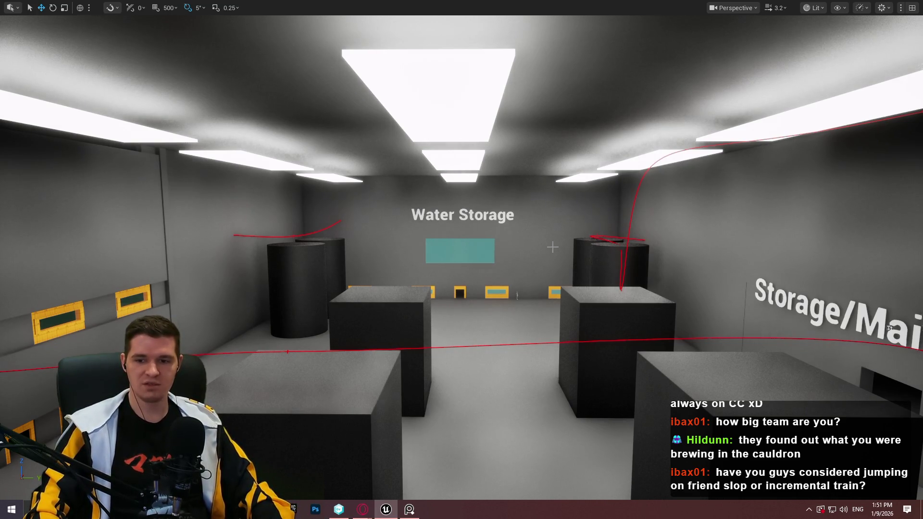
mouse_move(339, 184)
mouse_down()
mouse_move(548, 175)
mouse_move(540, 149)
mouse_move(366, 105)
mouse_move(362, 233)
mouse_up()
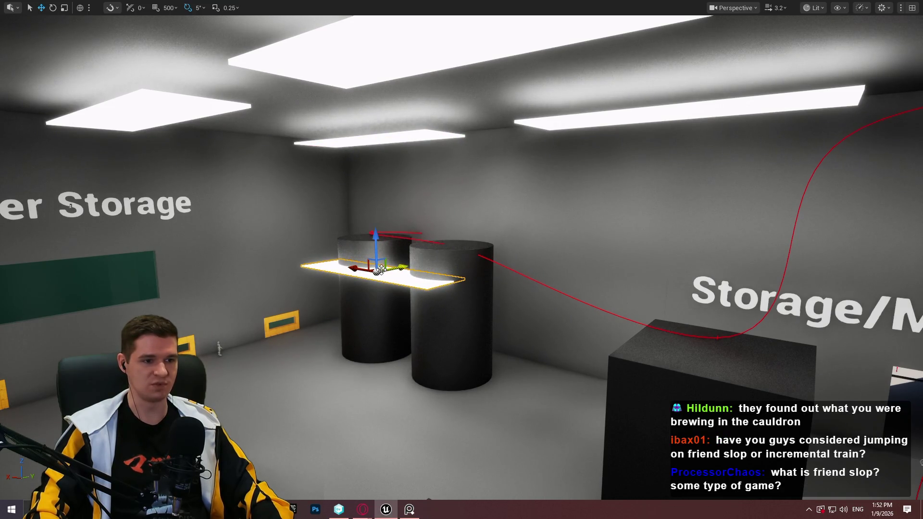
Step: Move the spare panel into the grey room, rotate it -90°, raise it to the ceiling, and shorten it
drag(390, 277, 693, 314)
key(f)
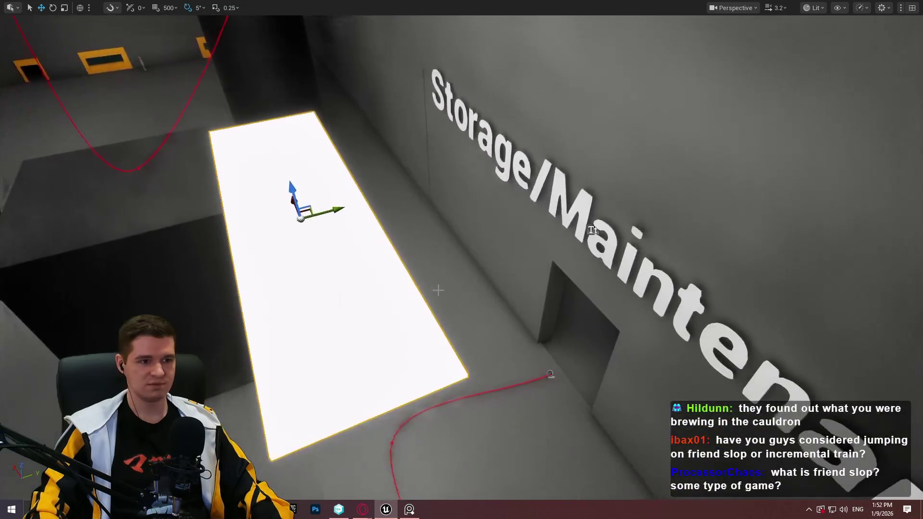
drag(438, 290, 736, 237)
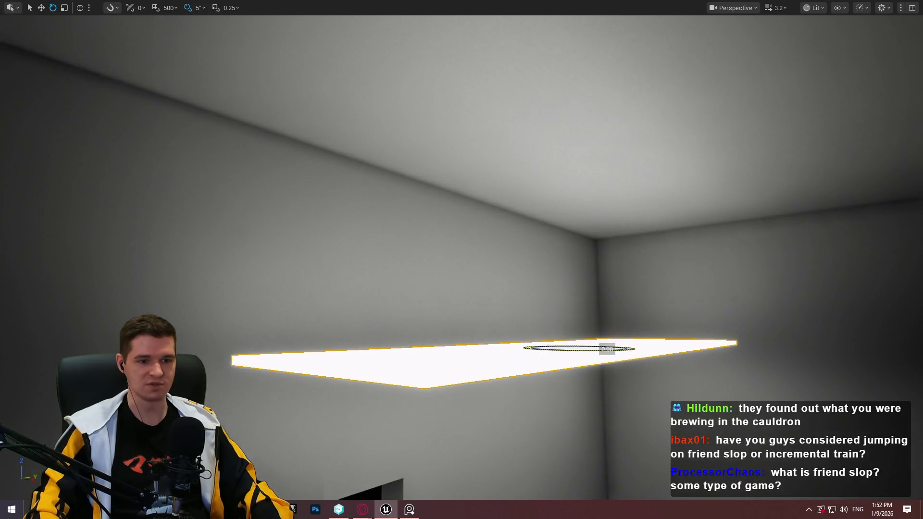
drag(608, 349, 517, 350)
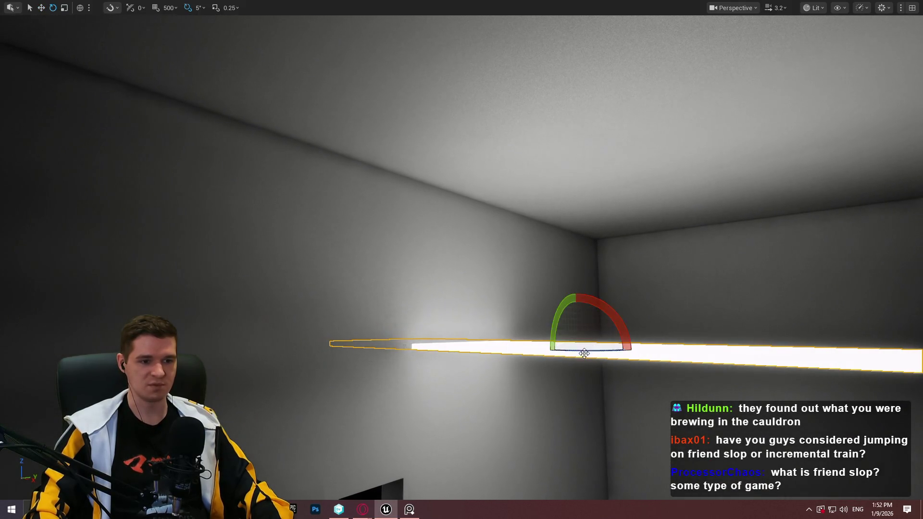
mouse_move(569, 332)
mouse_down()
mouse_move(602, 238)
mouse_move(556, 175)
mouse_up()
key(r)
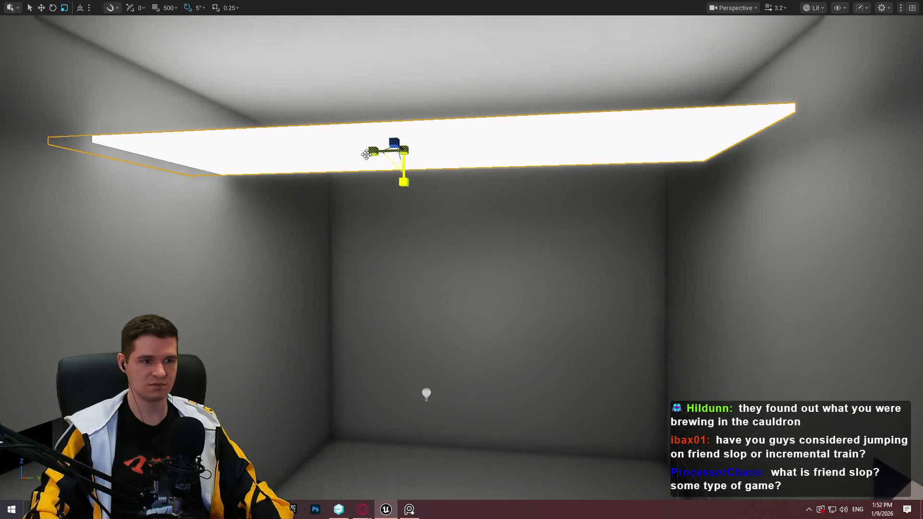
drag(373, 151, 384, 152)
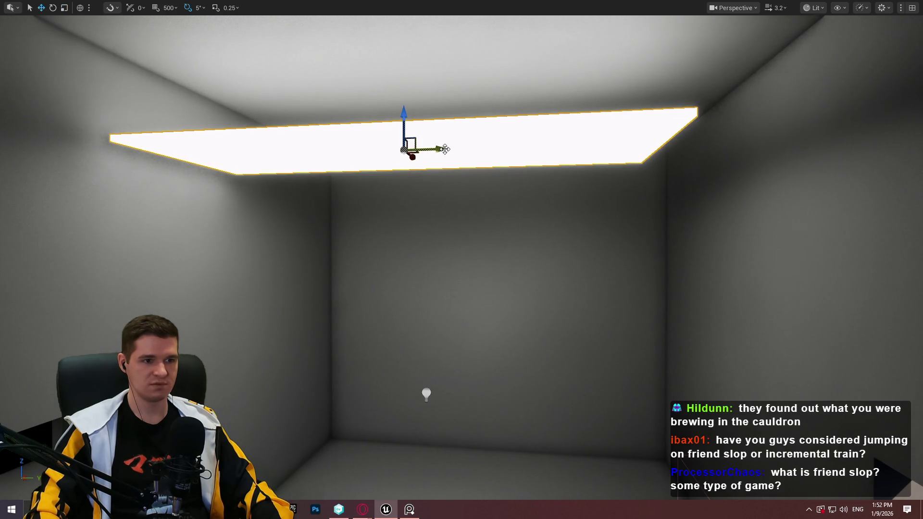
drag(445, 149, 486, 144)
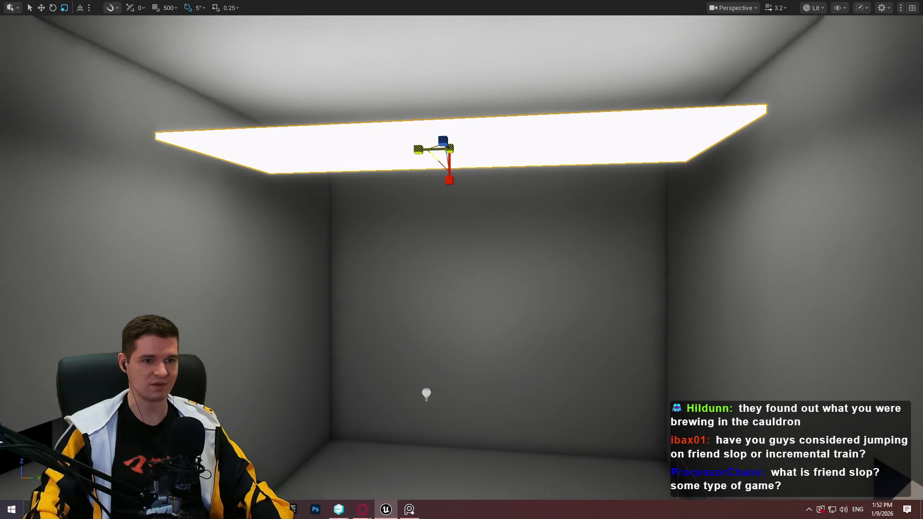
mouse_move(384, 152)
mouse_down()
mouse_move(406, 153)
mouse_move(343, 146)
mouse_move(344, 207)
mouse_up()
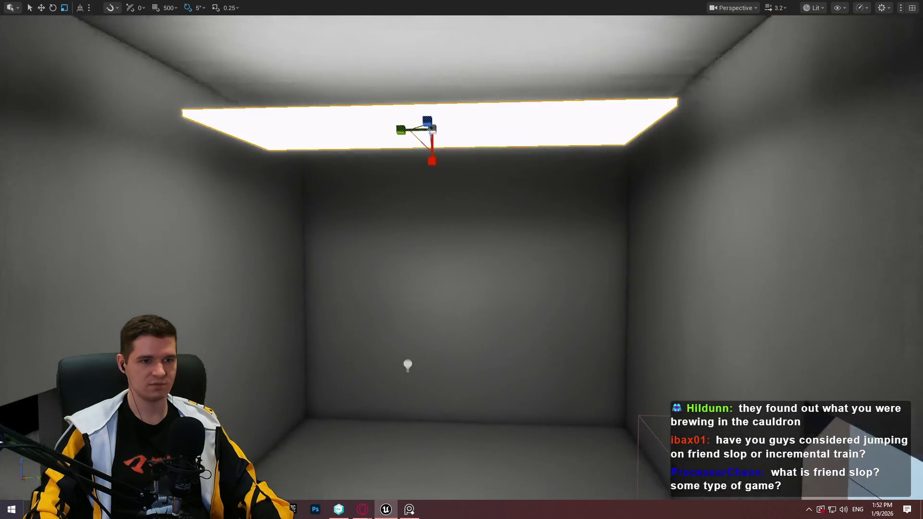
Step: Alt-drag copies of the shortened panel to form a row of three ceiling lights
key(w)
mouse_move(422, 111)
mouse_down()
mouse_move(431, 85)
mouse_move(416, 76)
mouse_move(420, 42)
mouse_move(440, 53)
mouse_up()
drag(462, 106, 462, 106)
mouse_move(514, 179)
mouse_down()
mouse_move(802, 172)
mouse_move(355, 208)
mouse_move(374, 200)
mouse_up()
drag(852, 194, 827, 187)
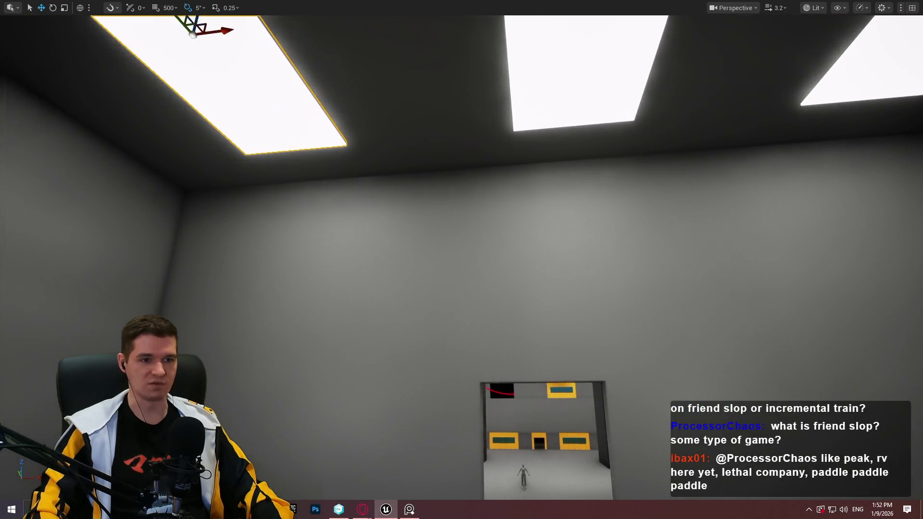
drag(603, 93, 602, 93)
scroll(588, 142, down, 3)
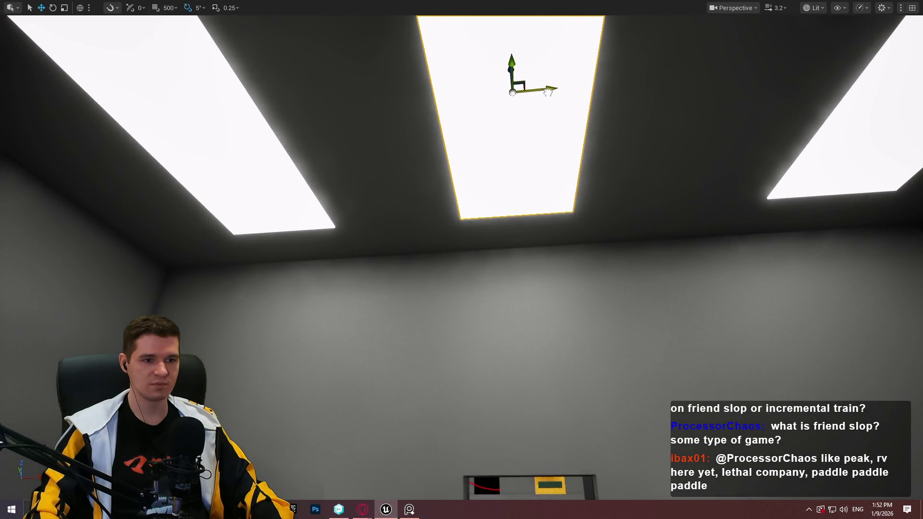
mouse_move(548, 91)
mouse_down()
mouse_move(448, 162)
mouse_move(409, 167)
mouse_move(483, 189)
mouse_move(440, 207)
mouse_move(440, 231)
mouse_move(471, 229)
mouse_up()
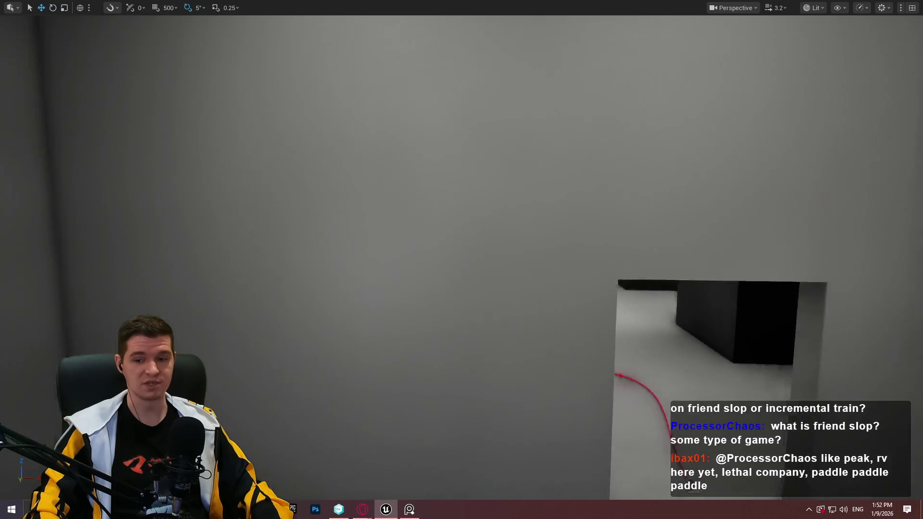
Step: Scale the Water Storage ceiling panel above the cylinders narrower and shift it left
drag(528, 337, 533, 354)
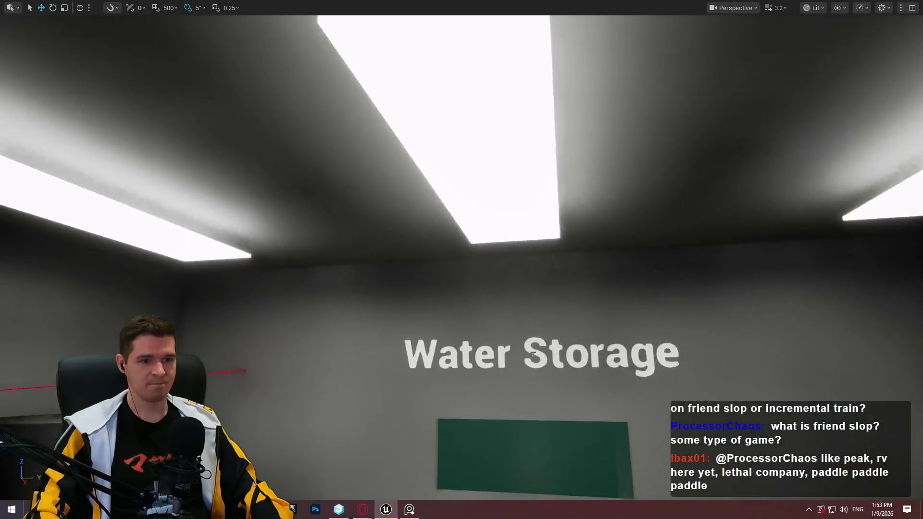
mouse_move(508, 146)
mouse_down()
mouse_move(836, 192)
mouse_move(889, 190)
mouse_move(884, 221)
mouse_up()
click(509, 148)
mouse_move(553, 159)
mouse_down()
mouse_move(554, 145)
mouse_move(683, 173)
mouse_move(625, 173)
mouse_move(620, 207)
mouse_up()
key(r)
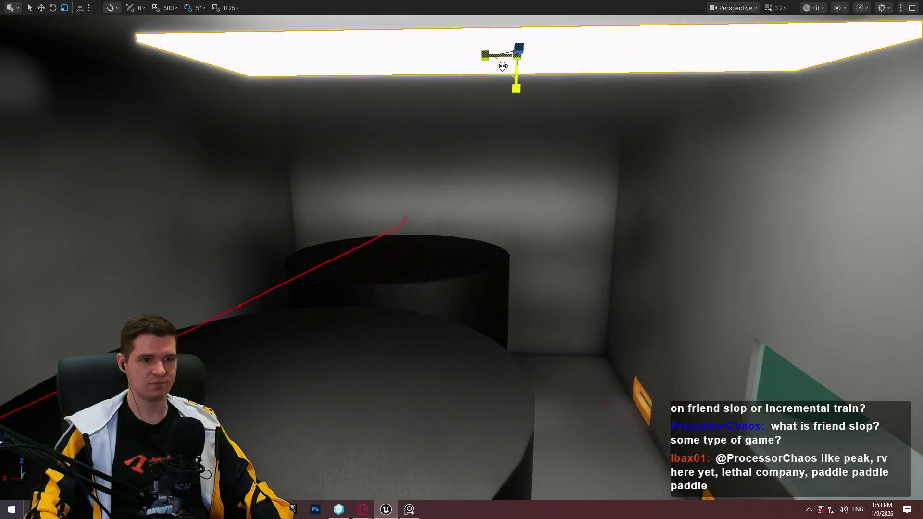
mouse_move(492, 56)
mouse_down()
mouse_move(483, 56)
mouse_move(492, 72)
mouse_up()
key(w)
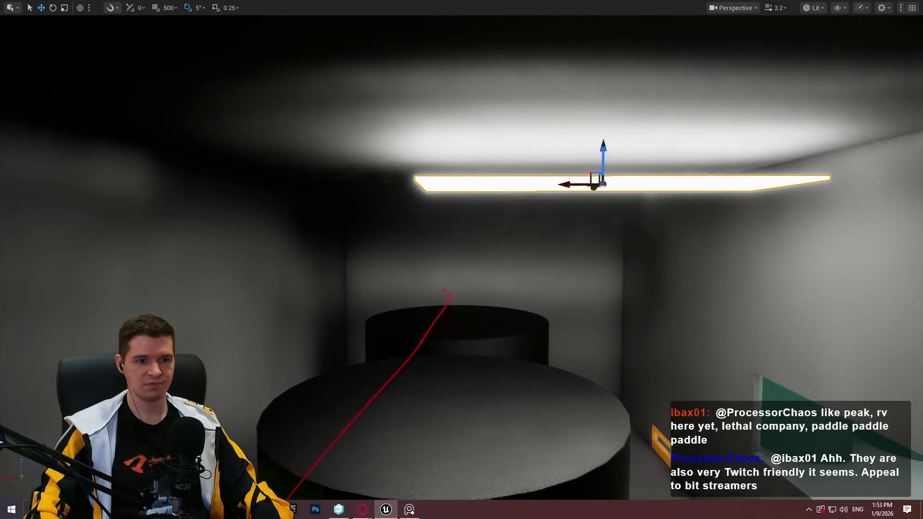
mouse_move(553, 184)
mouse_down()
mouse_move(475, 164)
mouse_move(496, 116)
mouse_up()
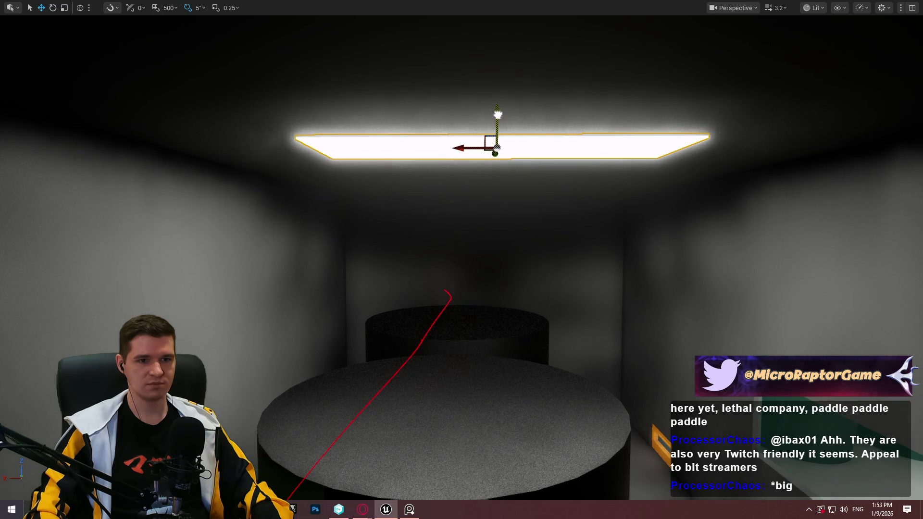
mouse_move(498, 114)
mouse_down()
mouse_move(481, 97)
mouse_move(529, 106)
mouse_move(510, 153)
mouse_move(485, 89)
mouse_move(474, 144)
mouse_move(536, 132)
mouse_move(496, 144)
mouse_move(446, 120)
mouse_move(658, 104)
mouse_up()
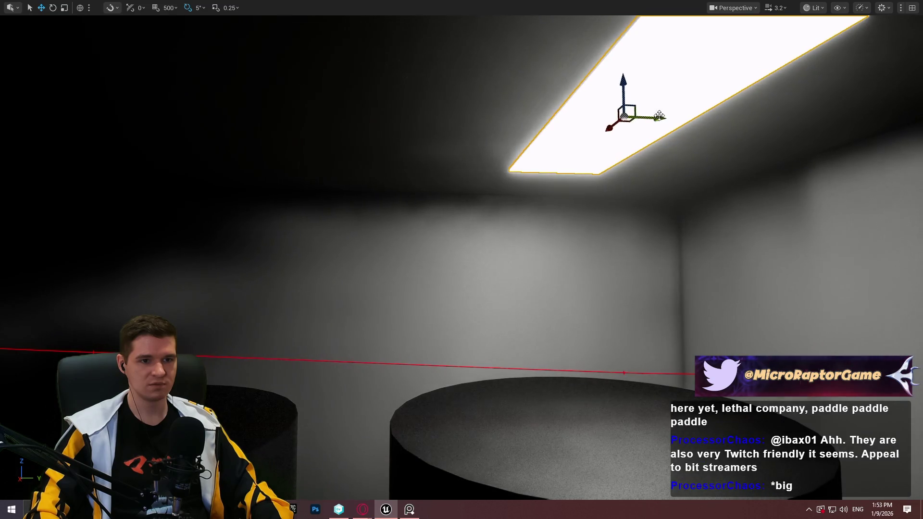
drag(242, 148, 775, 154)
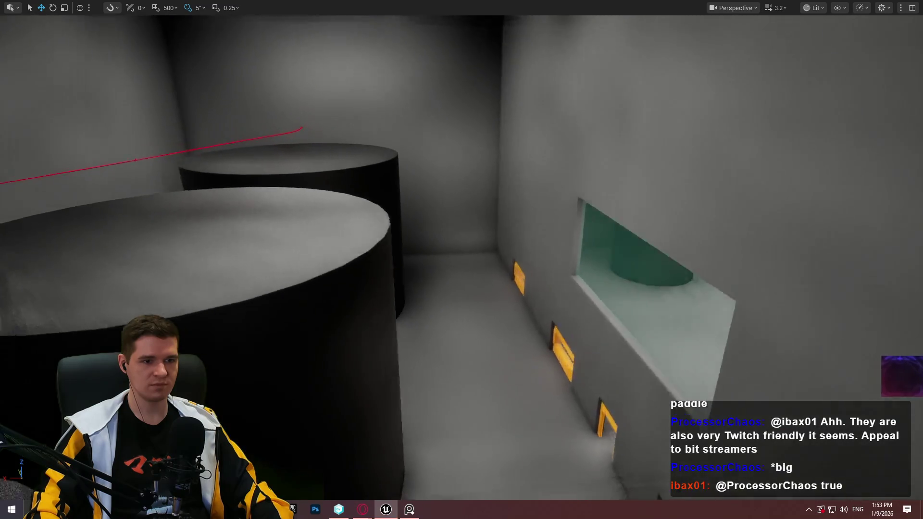
drag(775, 154, 769, 120)
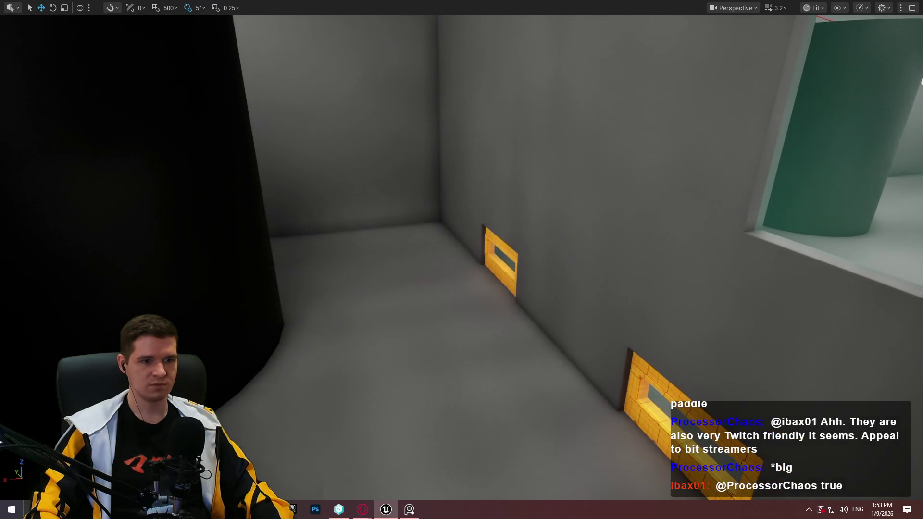
key(w)
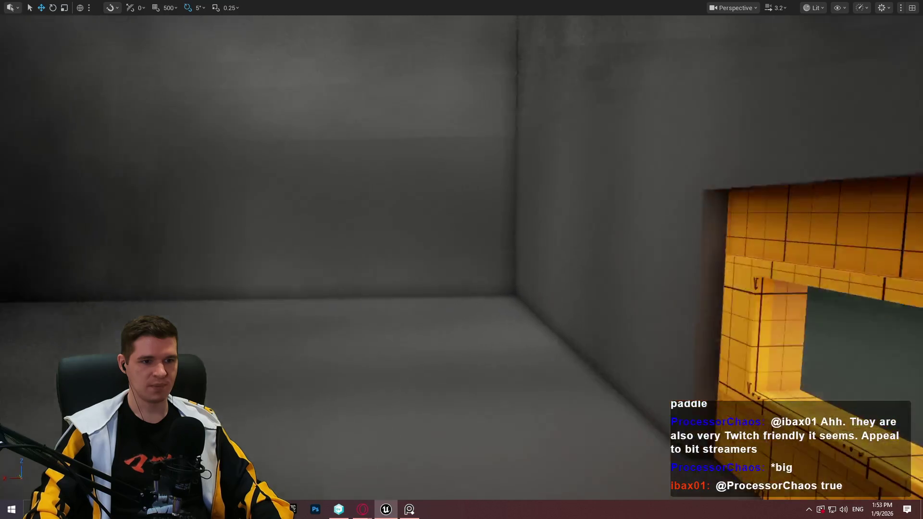
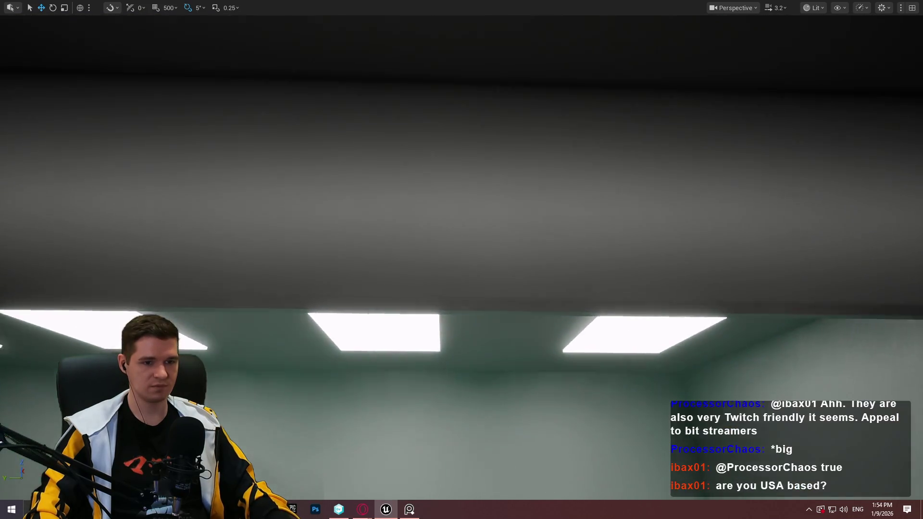
Step: Select the three glowing ceiling light panels
mouse_move(694, 313)
mouse_down()
mouse_move(695, 269)
mouse_move(694, 313)
mouse_up()
click(667, 275)
drag(668, 275, 560, 215)
click(171, 208)
mouse_move(171, 208)
mouse_down()
mouse_move(458, 128)
mouse_move(256, 232)
mouse_up()
ctrl+click(190, 202)
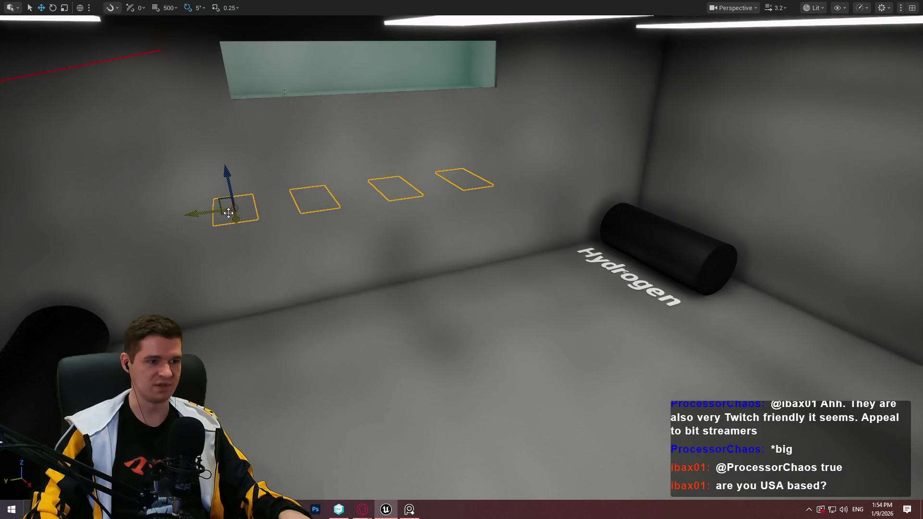
mouse_move(299, 262)
mouse_down()
mouse_move(230, 259)
mouse_move(337, 263)
mouse_move(299, 261)
mouse_move(336, 147)
mouse_up()
Step: Rotate the selected panels 90 degrees and slide them to the left
key(e)
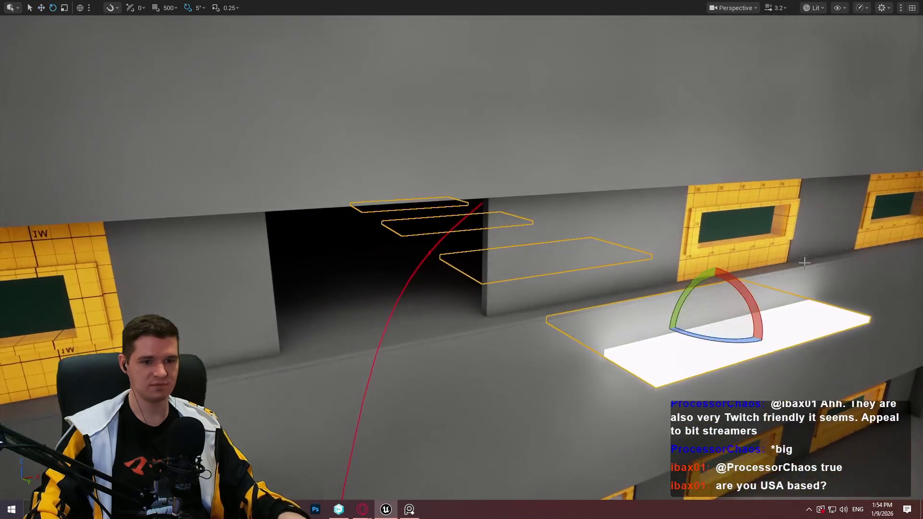
drag(744, 312, 767, 342)
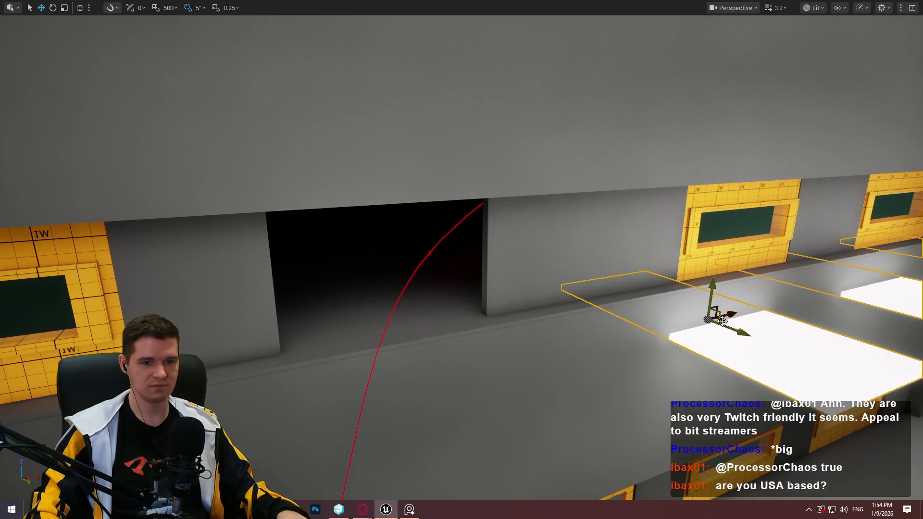
mouse_move(722, 321)
mouse_down()
mouse_move(251, 299)
mouse_move(177, 276)
mouse_move(132, 240)
mouse_move(132, 183)
mouse_move(247, 54)
mouse_move(197, 188)
mouse_up()
Step: Raise the panels higher, then Alt-drag a copy of the pair down the wall
mouse_move(218, 235)
mouse_down()
mouse_move(521, 247)
mouse_move(571, 192)
mouse_up()
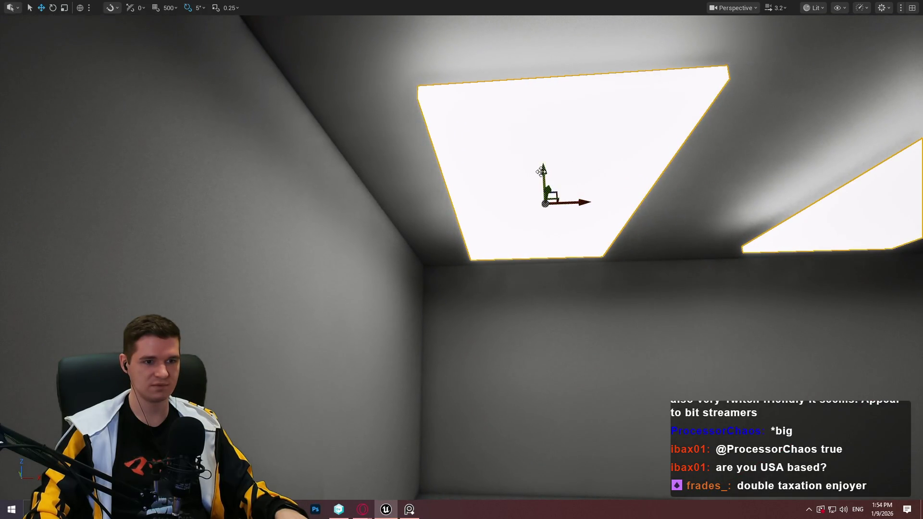
mouse_move(543, 165)
mouse_down()
mouse_move(547, 137)
mouse_move(553, 332)
mouse_up()
scroll(553, 331, up, 5)
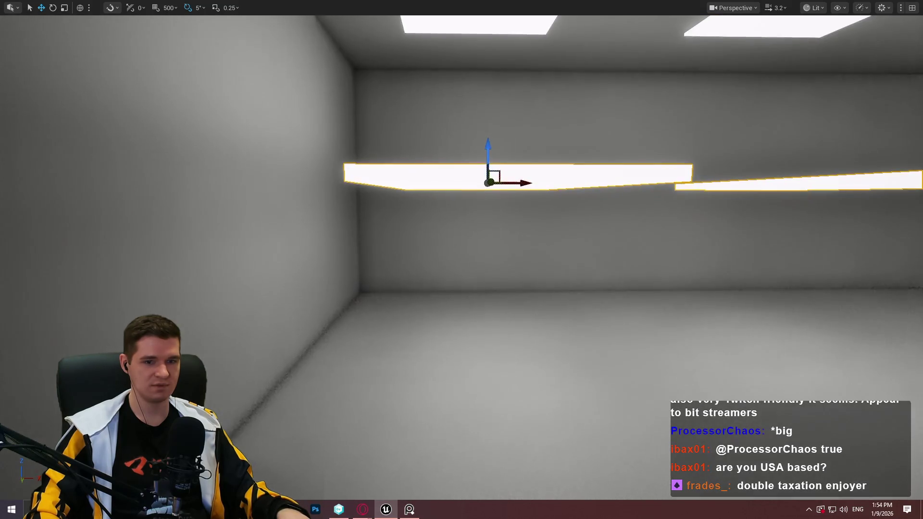
mouse_move(487, 141)
mouse_down()
mouse_move(486, 320)
mouse_move(500, 392)
mouse_up()
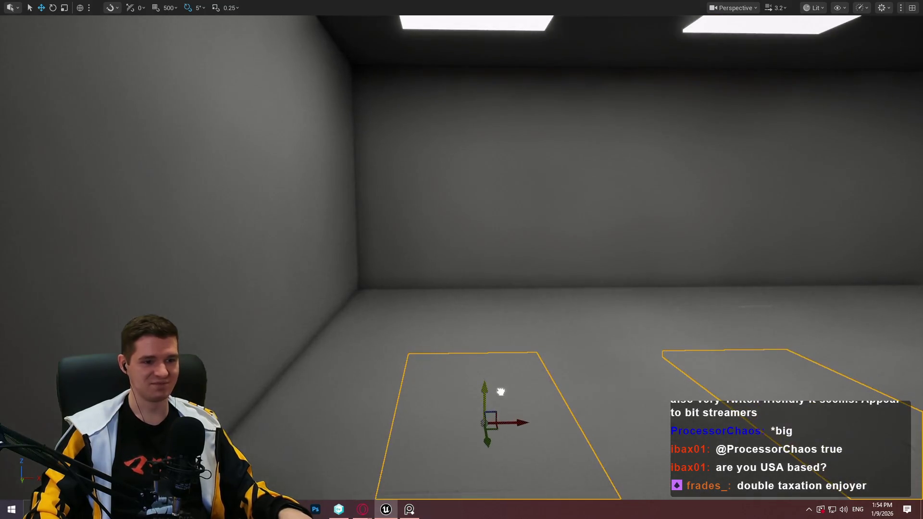
mouse_move(564, 362)
mouse_down()
mouse_move(557, 351)
mouse_move(601, 337)
mouse_move(553, 312)
mouse_move(529, 269)
mouse_move(470, 251)
mouse_move(556, 242)
mouse_move(529, 269)
mouse_move(601, 260)
mouse_move(577, 241)
mouse_move(529, 250)
mouse_move(569, 239)
mouse_up()
Step: Deselect the panels, then raise and slightly lower the wall piece above the yellow-framed windows
key(Escape)
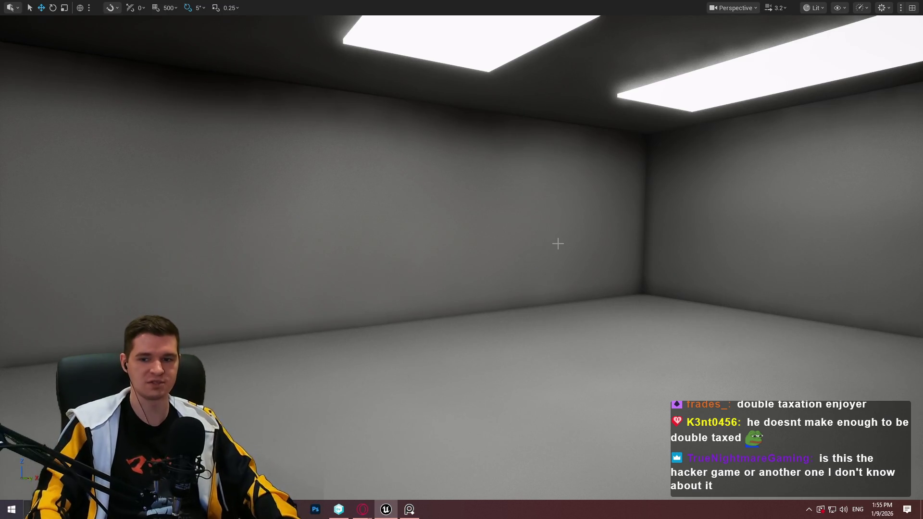
mouse_move(562, 269)
mouse_down()
mouse_move(558, 255)
mouse_move(572, 288)
mouse_move(562, 240)
mouse_move(563, 270)
mouse_move(588, 265)
mouse_up()
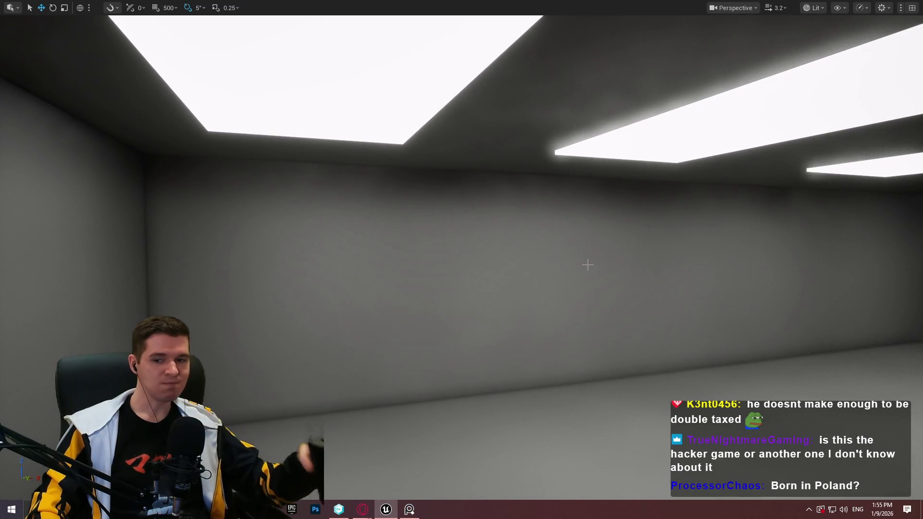
mouse_move(773, 328)
mouse_down()
mouse_move(772, 337)
mouse_move(788, 336)
mouse_up()
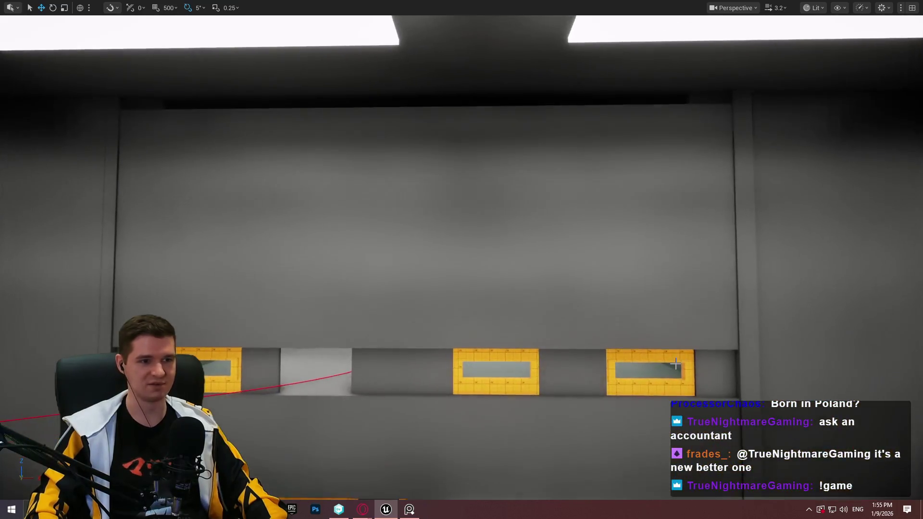
click(676, 364)
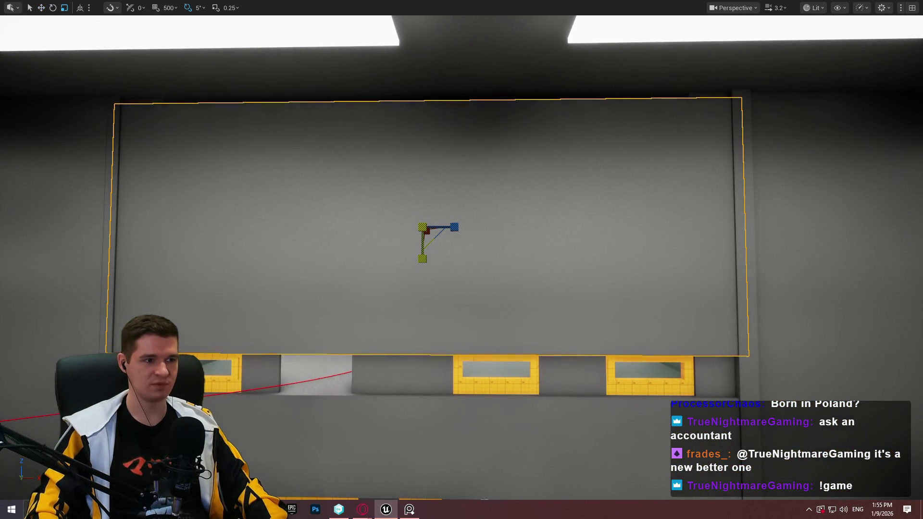
mouse_move(424, 193)
mouse_down()
mouse_move(432, 155)
mouse_move(440, 207)
mouse_move(440, 159)
mouse_move(443, 168)
mouse_up()
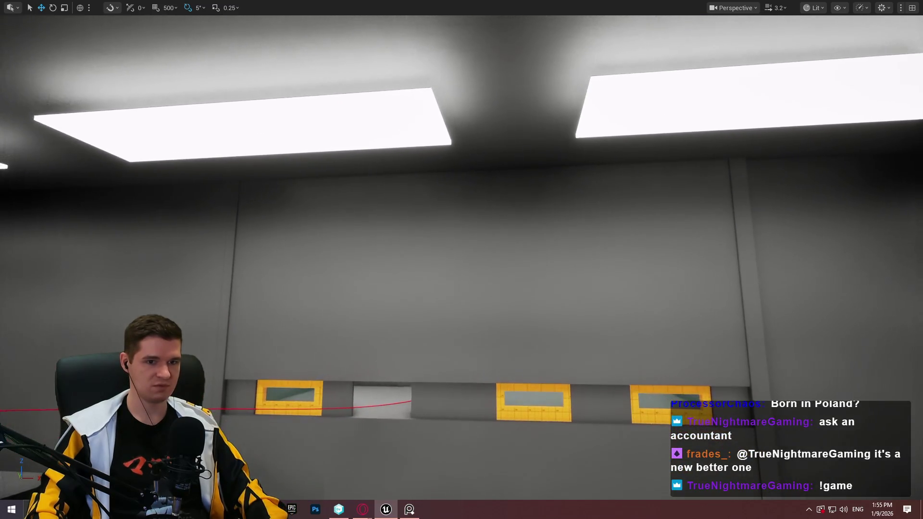
key(F11)
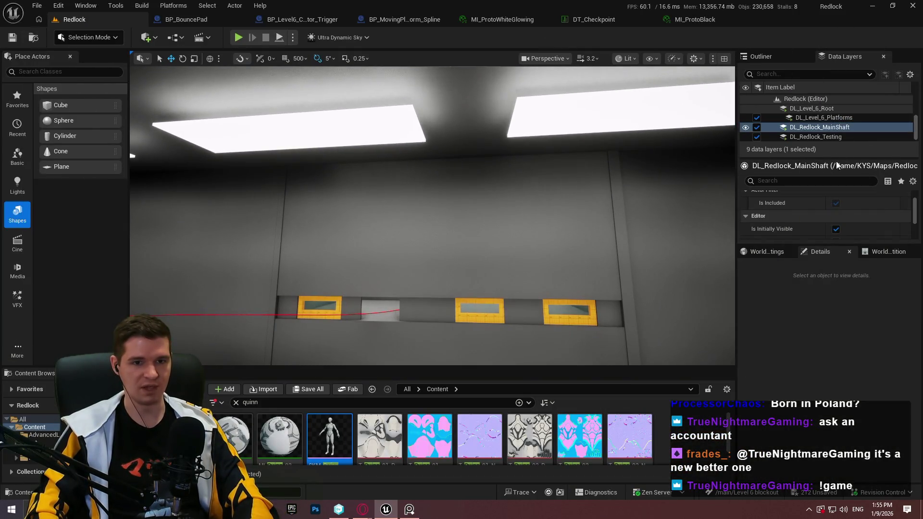
Step: Enlarge the Data Layers list and unload the Section_1, Section_2 and Section_3 blockout layers
drag(837, 179, 832, 214)
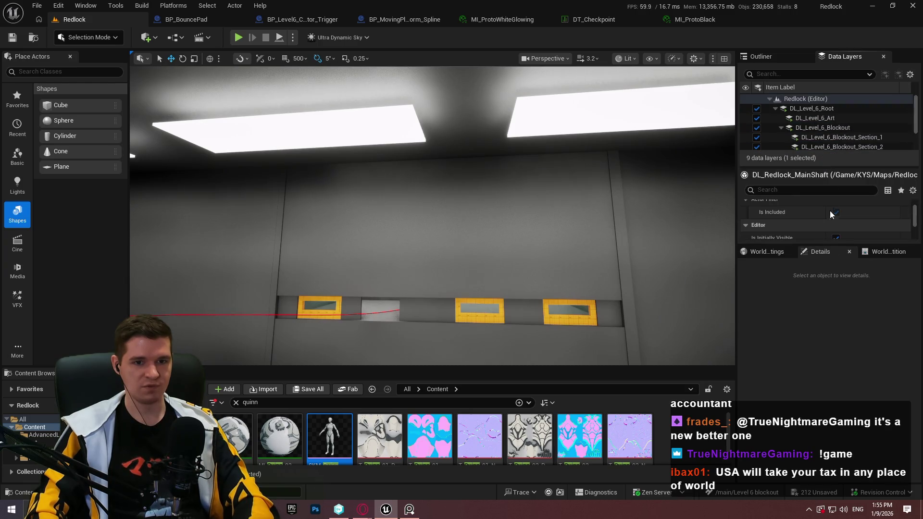
drag(817, 245, 812, 364)
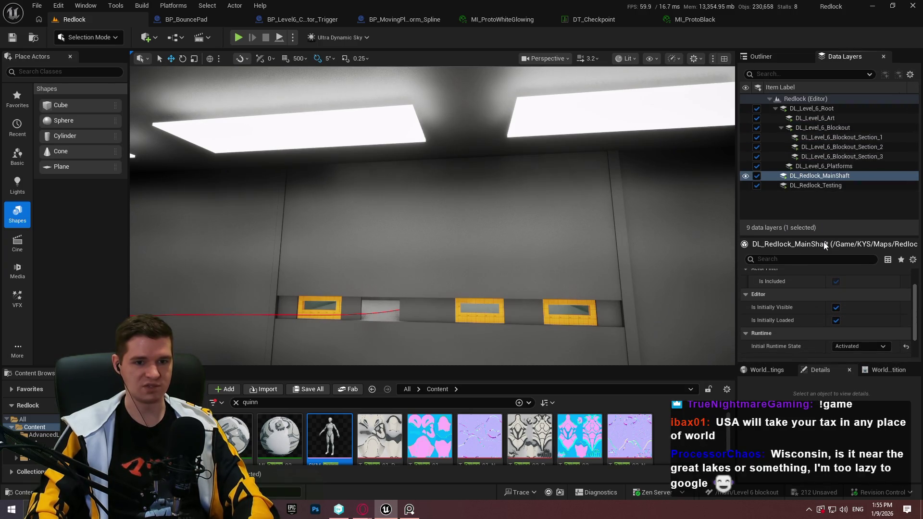
drag(818, 236, 818, 263)
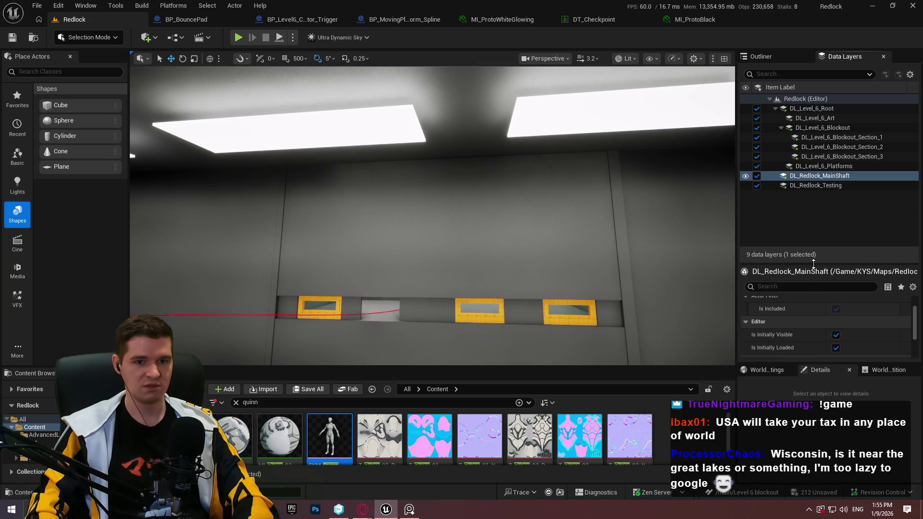
click(757, 137)
click(757, 147)
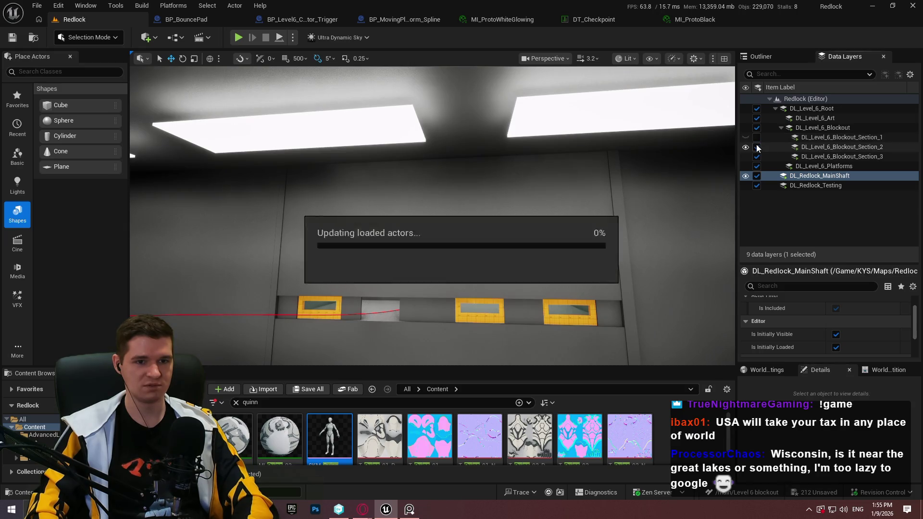
click(757, 157)
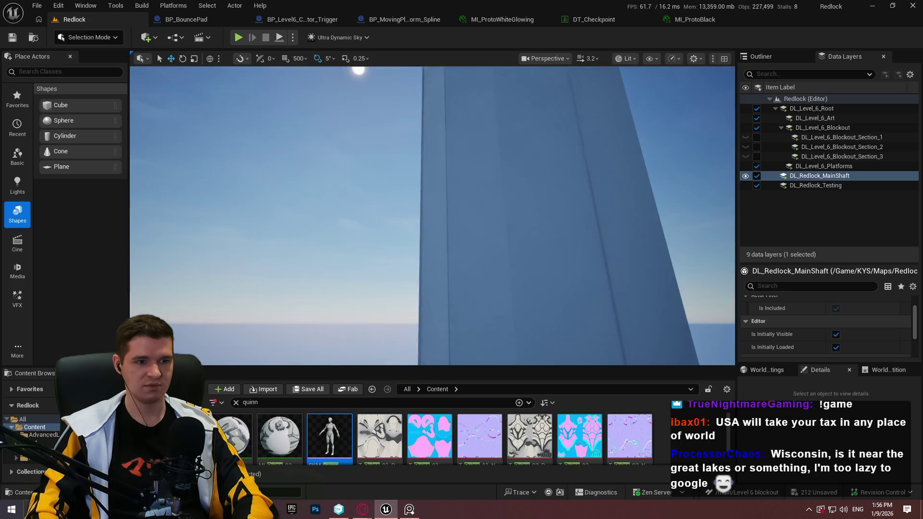
Step: Inspect the emptied level, then hide Section_1 and reload Section_3 to restore the Water Storage room
drag(433, 217, 414, 250)
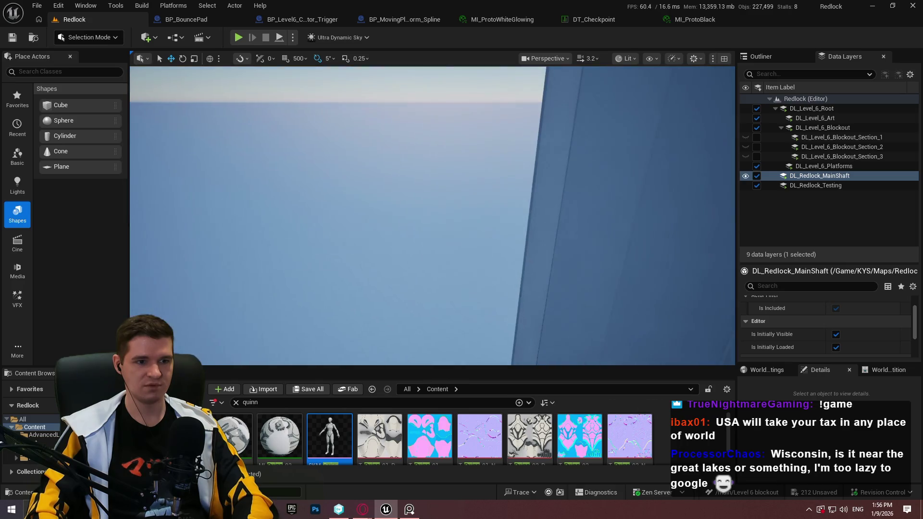
key(F11)
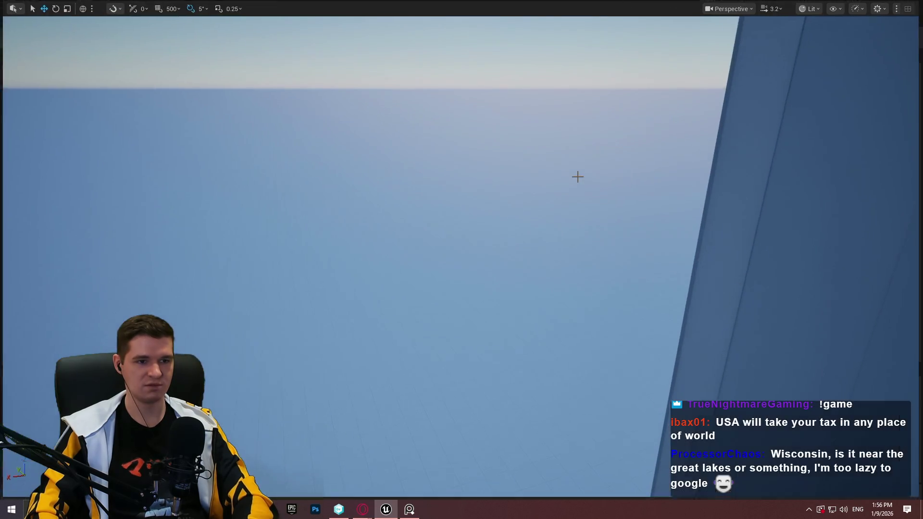
mouse_move(461, 259)
mouse_down()
mouse_move(462, 288)
mouse_move(433, 293)
mouse_move(480, 289)
mouse_up()
scroll(461, 260, up, 3)
key(F11)
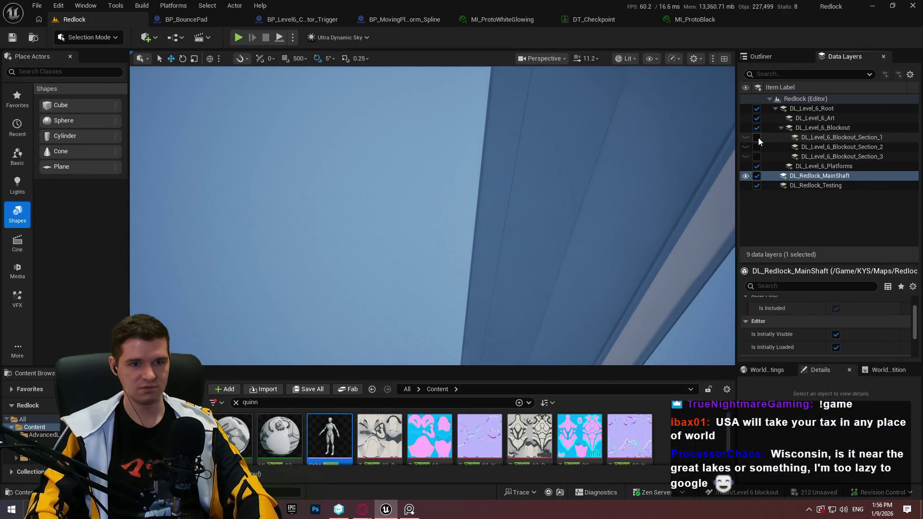
click(746, 137)
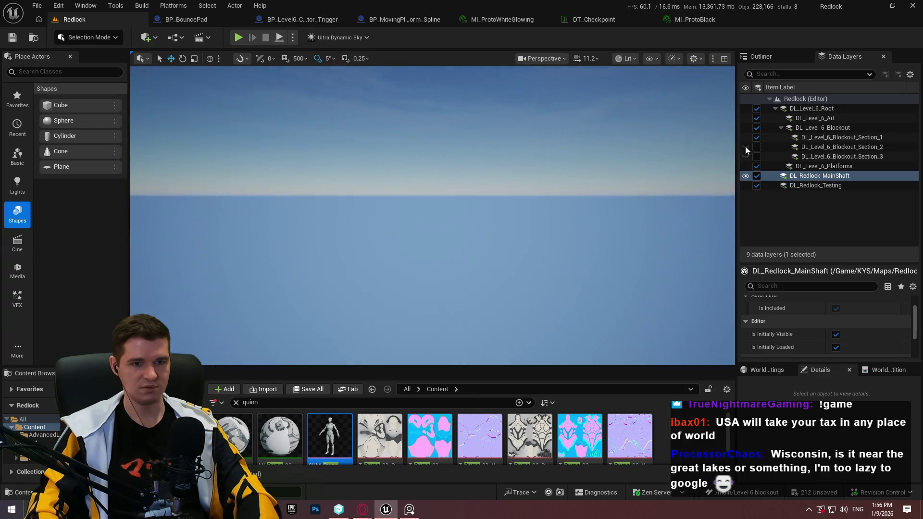
click(757, 157)
mouse_move(479, 232)
mouse_down()
mouse_move(478, 206)
mouse_move(490, 200)
mouse_up()
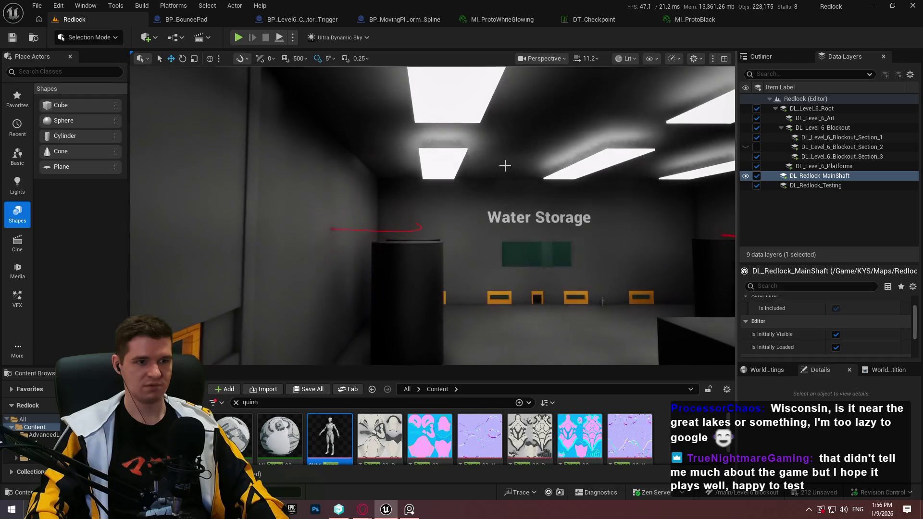
click(451, 98)
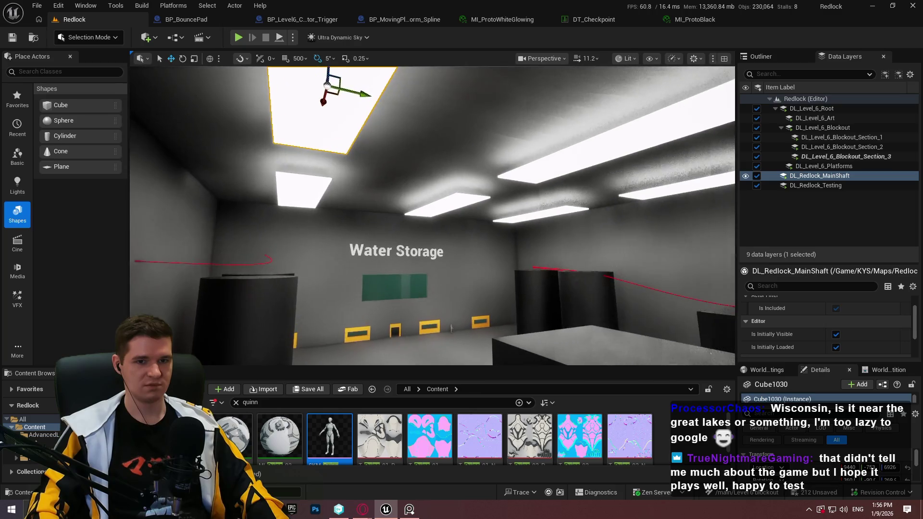
Step: Clear the Content Browser search filter and enlarge the Content Browser area
drag(697, 240, 697, 211)
drag(569, 238, 569, 238)
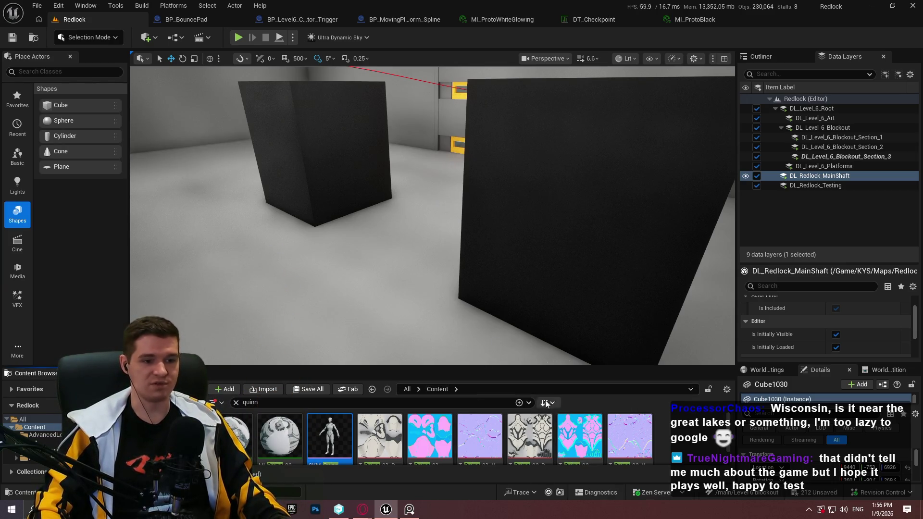
click(236, 403)
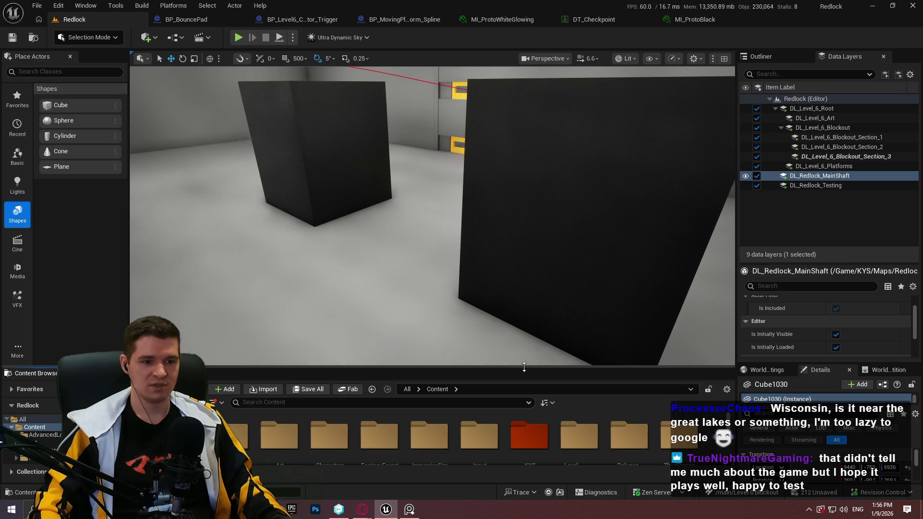
drag(524, 367, 514, 339)
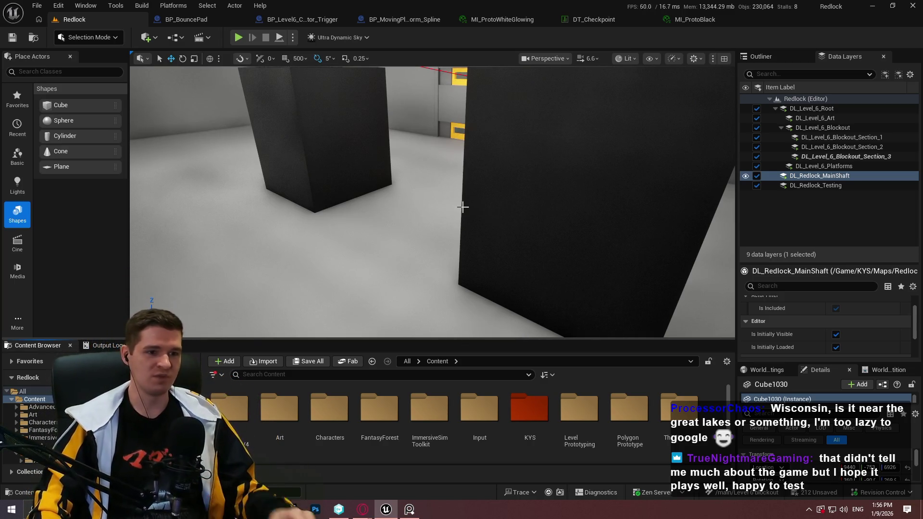
Step: Fly the viewport toward the wall with the teal window to survey the blockout
drag(463, 207, 454, 144)
drag(475, 217, 476, 202)
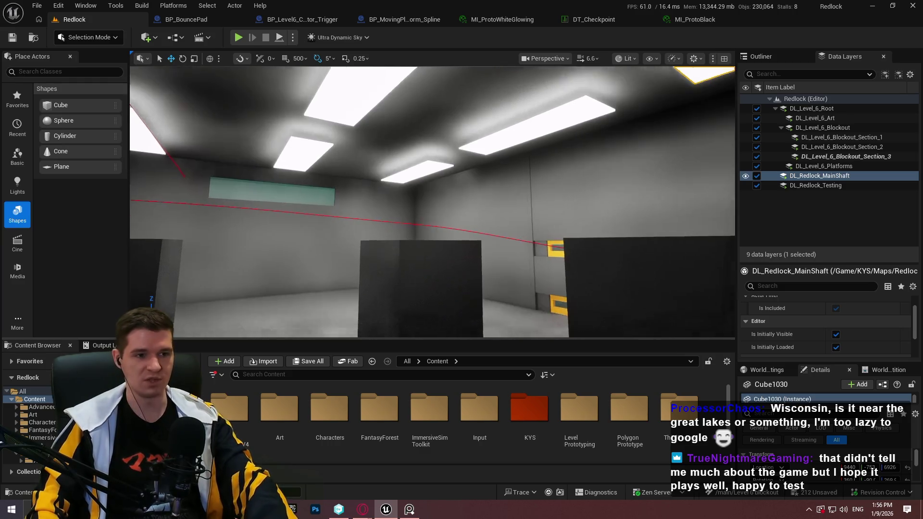
key(F11)
scroll(461, 259, down, 3)
mouse_move(461, 259)
mouse_down()
mouse_move(456, 240)
mouse_move(461, 269)
mouse_move(466, 259)
mouse_move(447, 255)
mouse_move(414, 260)
mouse_move(507, 258)
mouse_move(361, 260)
mouse_move(452, 269)
mouse_move(461, 250)
mouse_move(459, 262)
mouse_up()
scroll(461, 260, down, 2)
scroll(462, 260, up, 1)
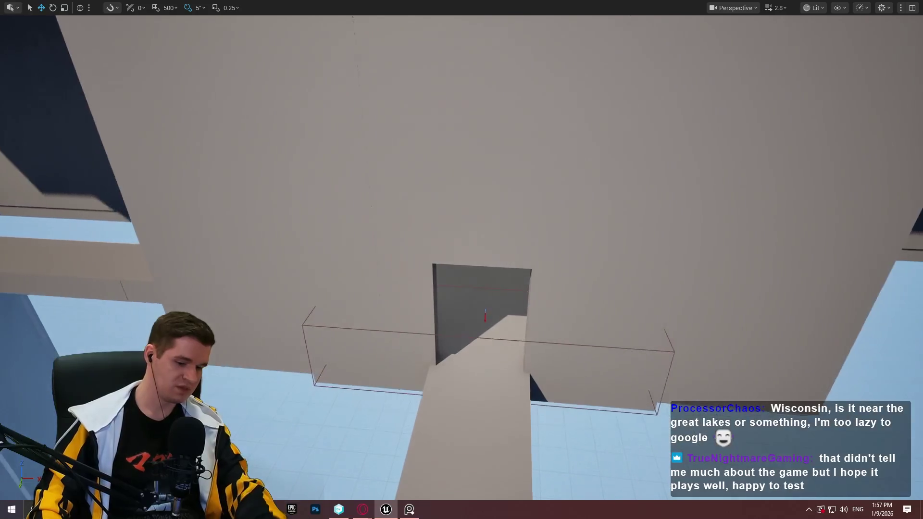
key(F11)
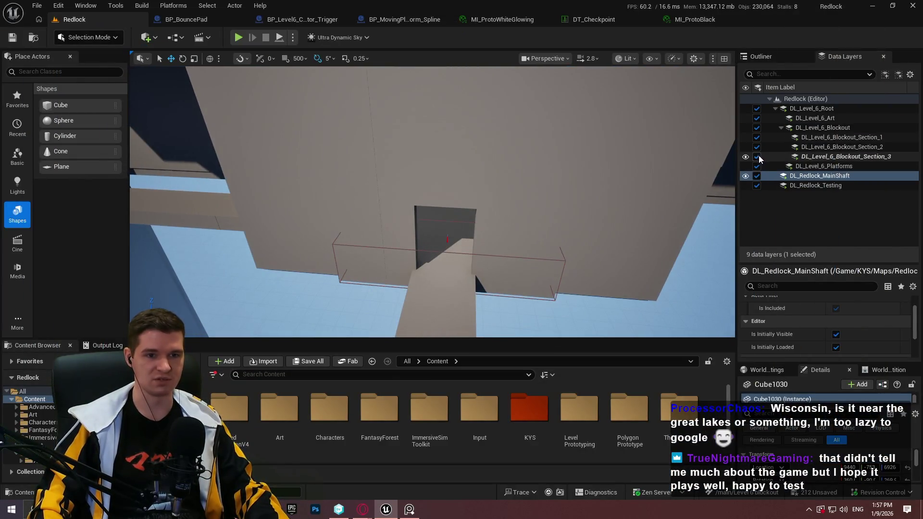
Step: Unload the Section_3 layer and box-select the floating blockout walls in the full viewport
click(756, 156)
mouse_move(462, 260)
mouse_down()
mouse_move(423, 262)
mouse_move(413, 250)
mouse_move(404, 272)
mouse_move(411, 268)
mouse_up()
key(F11)
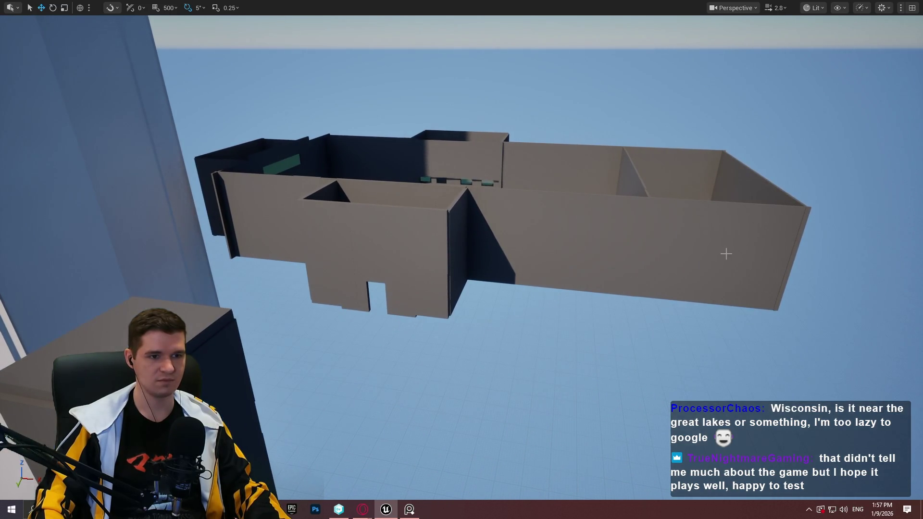
drag(305, 167, 308, 167)
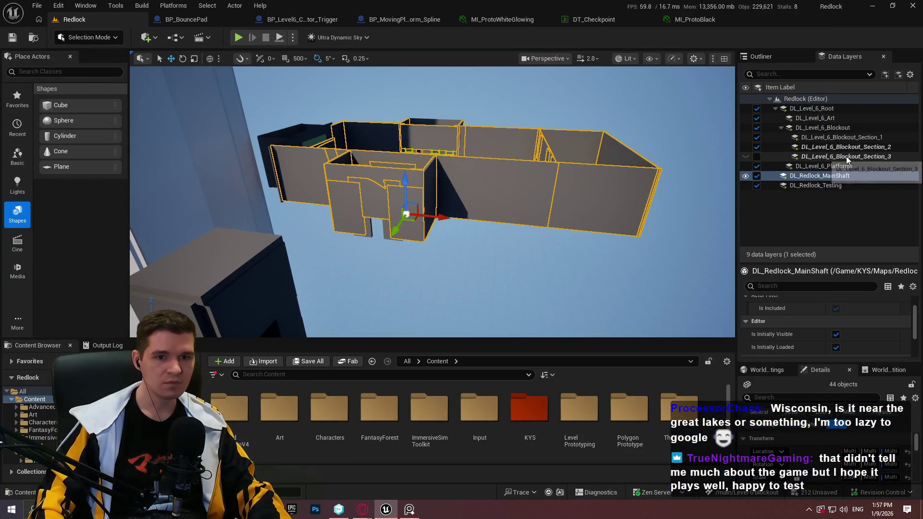
Step: Remove the selected walls from the selected blockout data layer
right_click(846, 157)
click(815, 150)
right_click(816, 150)
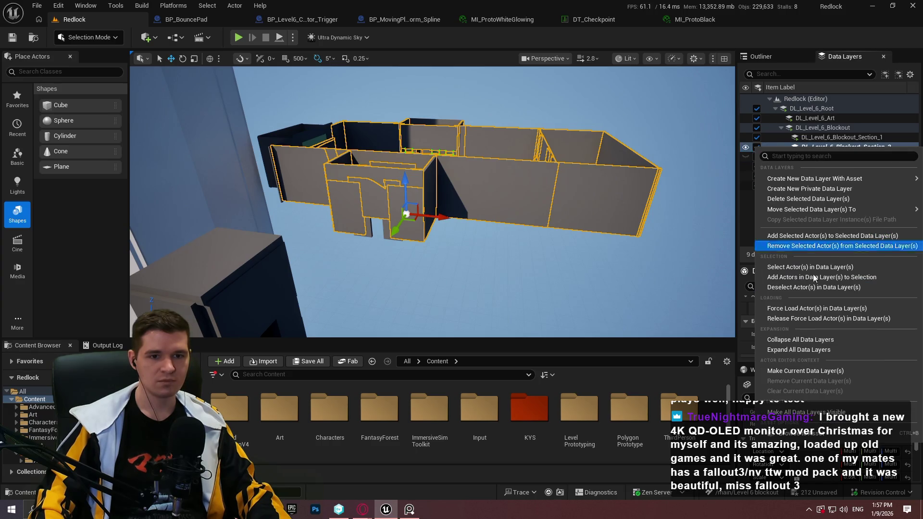
click(797, 247)
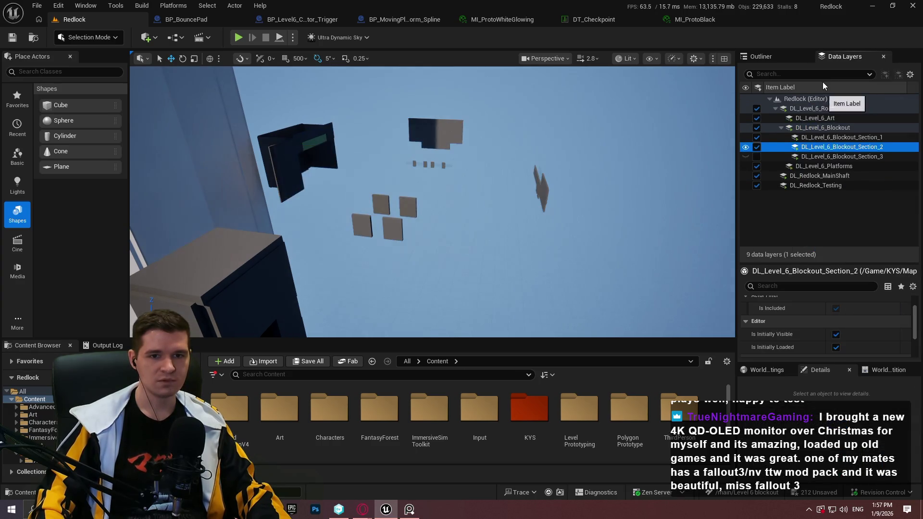
mouse_move(432, 201)
mouse_down()
mouse_move(380, 202)
mouse_move(380, 166)
mouse_move(404, 178)
mouse_up()
Step: Remove the next set of selected actors from DL_Level_6_Blockout_Section_2
right_click(847, 158)
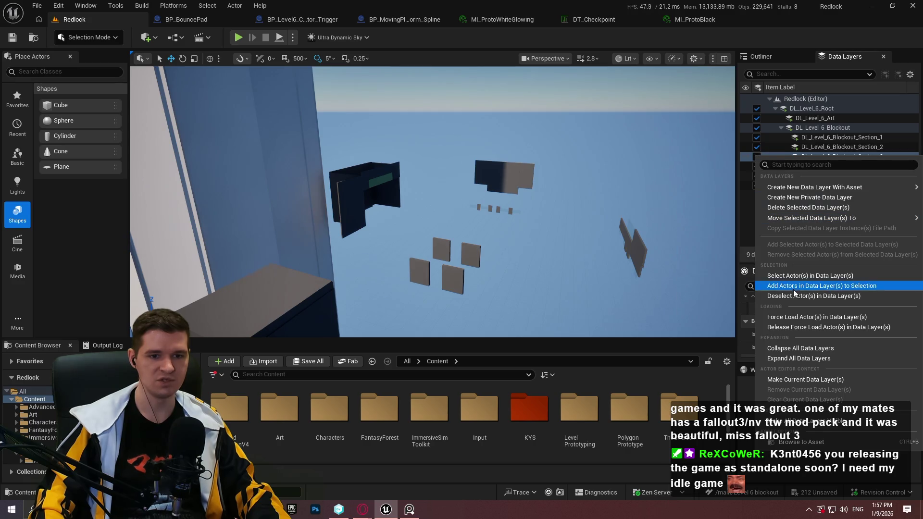
drag(633, 197, 621, 194)
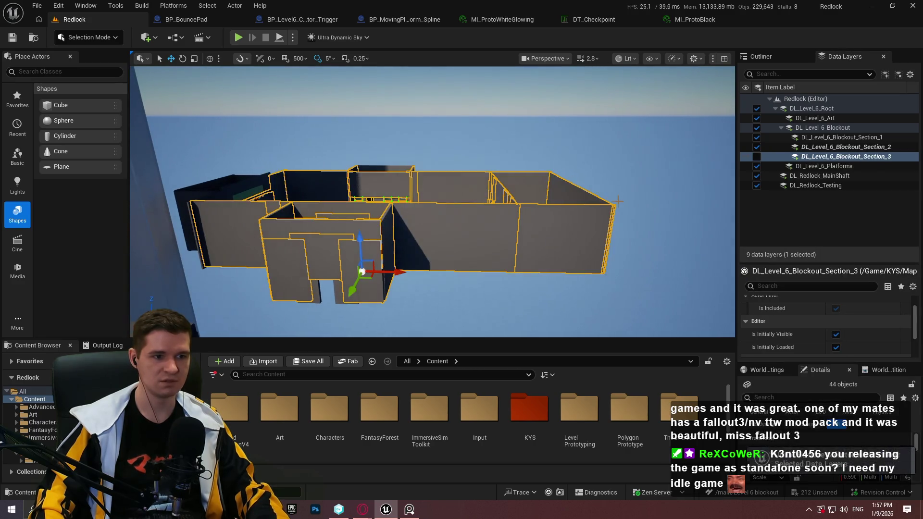
right_click(828, 150)
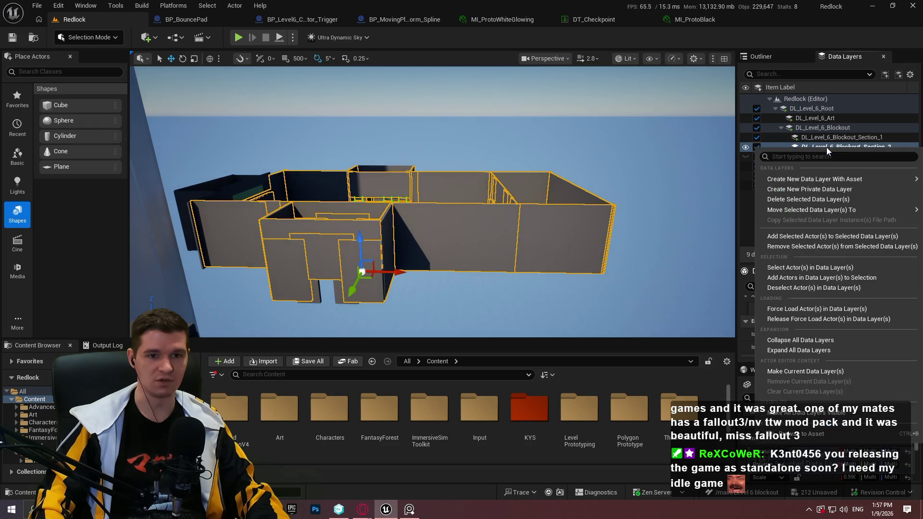
click(800, 247)
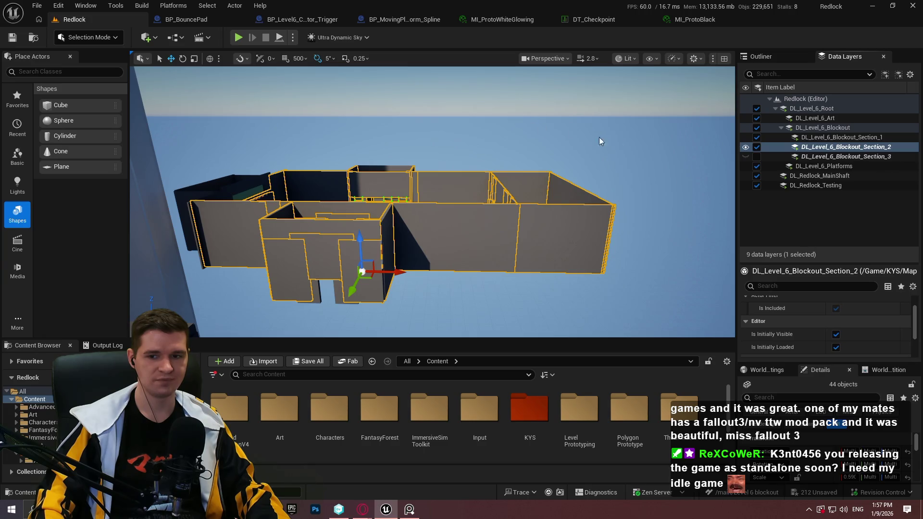
mouse_move(600, 142)
mouse_down()
mouse_move(543, 73)
mouse_move(336, 210)
mouse_up()
scroll(433, 202, up, 2)
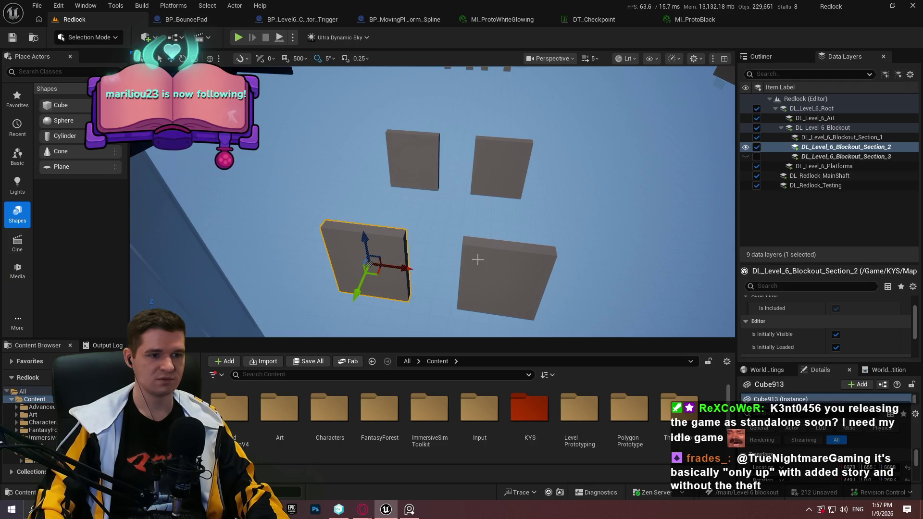
Step: Add another block to the selection and remove the dark panels from Section_2
ctrl+click(415, 164)
mouse_move(416, 164)
mouse_down()
mouse_move(440, 151)
mouse_move(411, 166)
mouse_up()
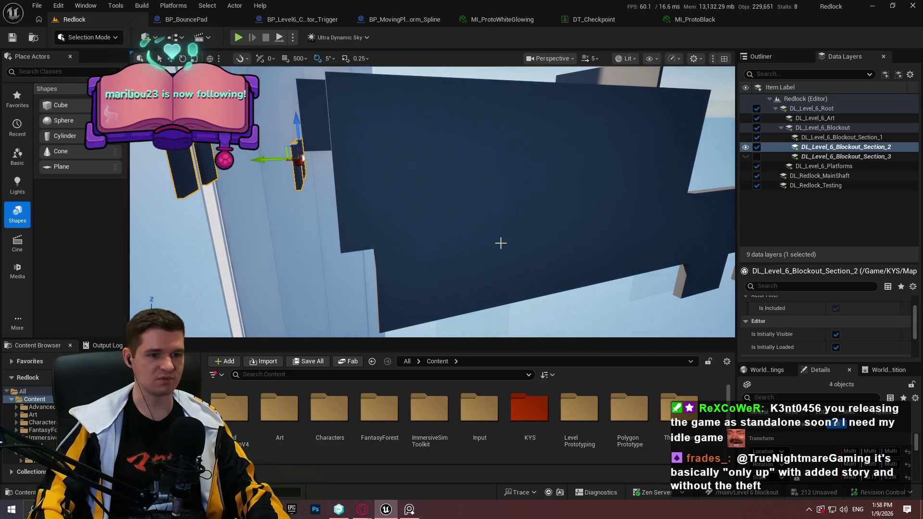
drag(500, 243, 487, 223)
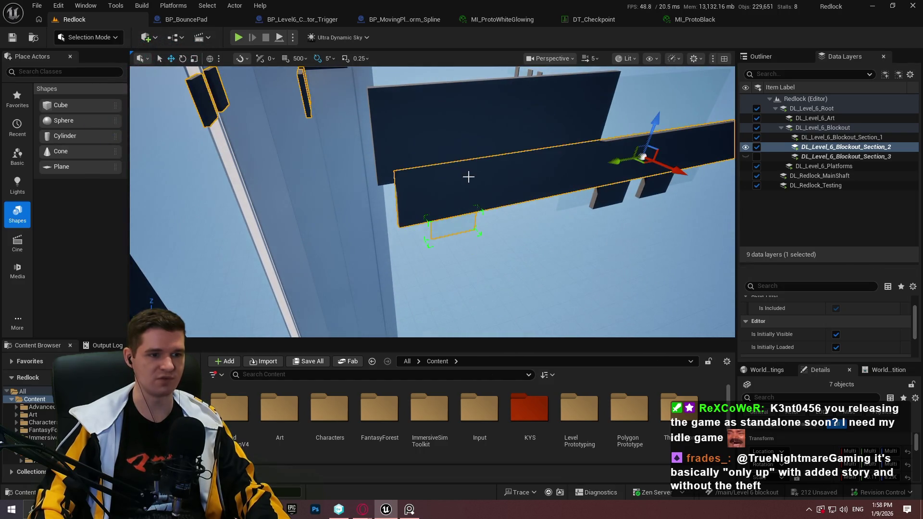
drag(520, 130, 504, 158)
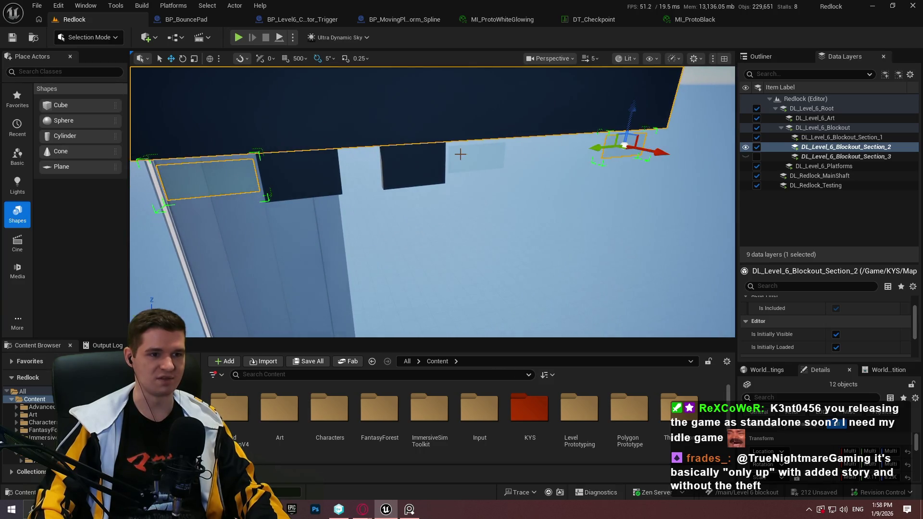
drag(299, 173, 317, 212)
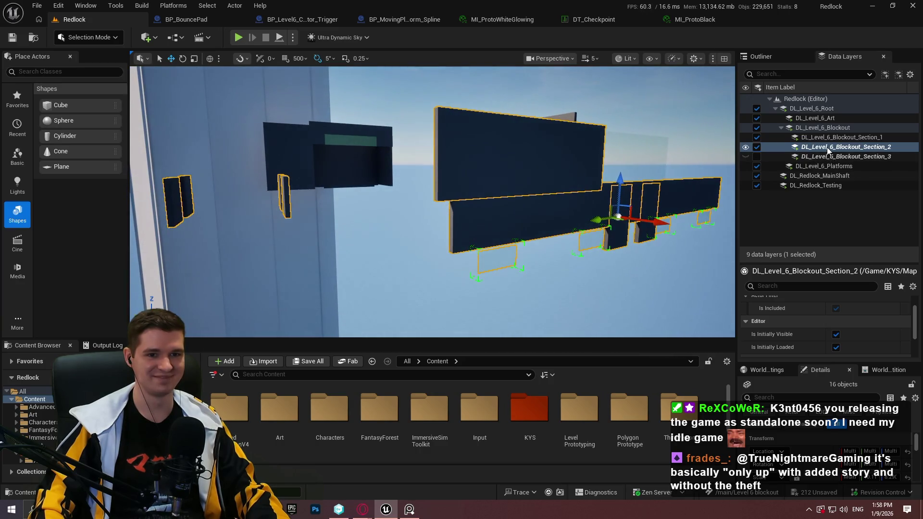
right_click(828, 151)
click(812, 239)
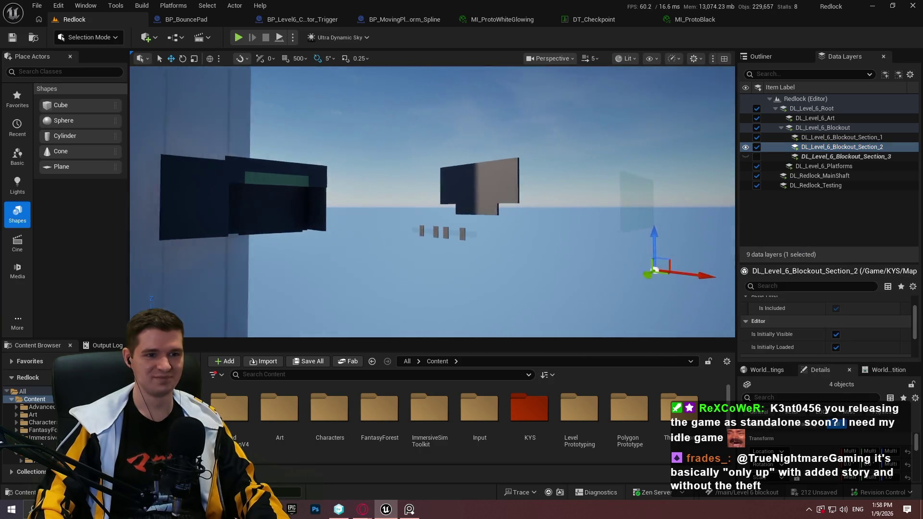
Step: Remove another panel, then the big block and platforms, from Section_2
drag(432, 202, 472, 198)
right_click(803, 144)
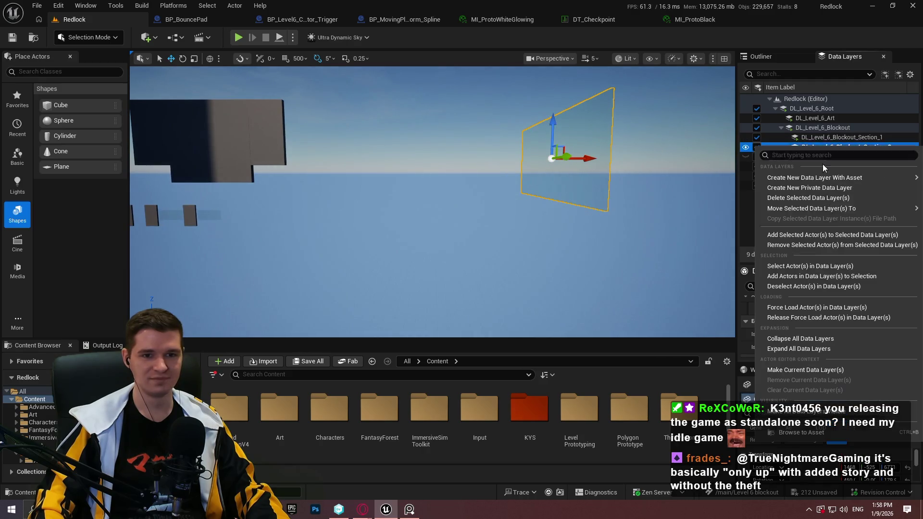
click(799, 246)
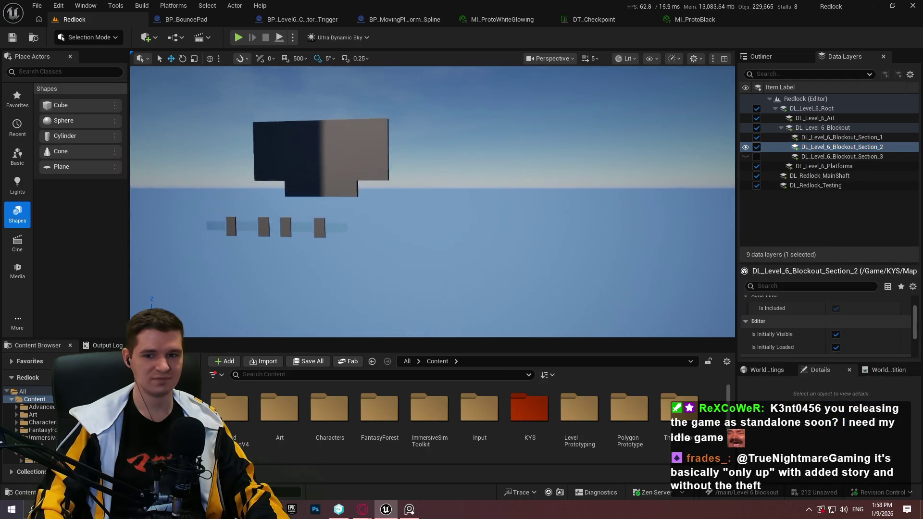
drag(628, 256, 628, 256)
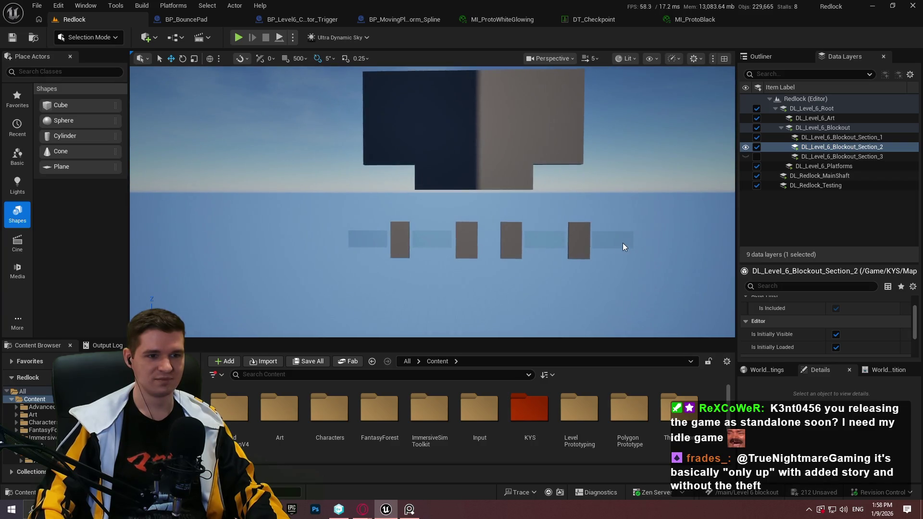
ctrl+click(427, 167)
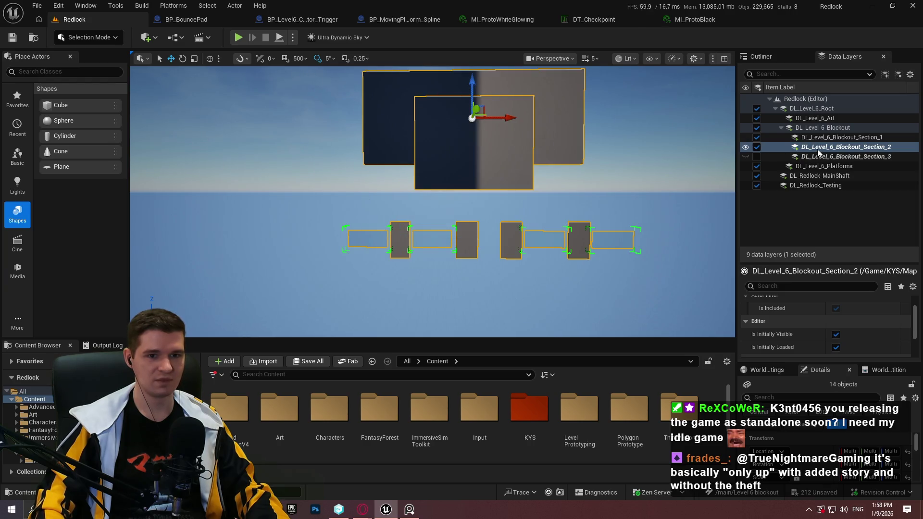
right_click(818, 152)
click(806, 250)
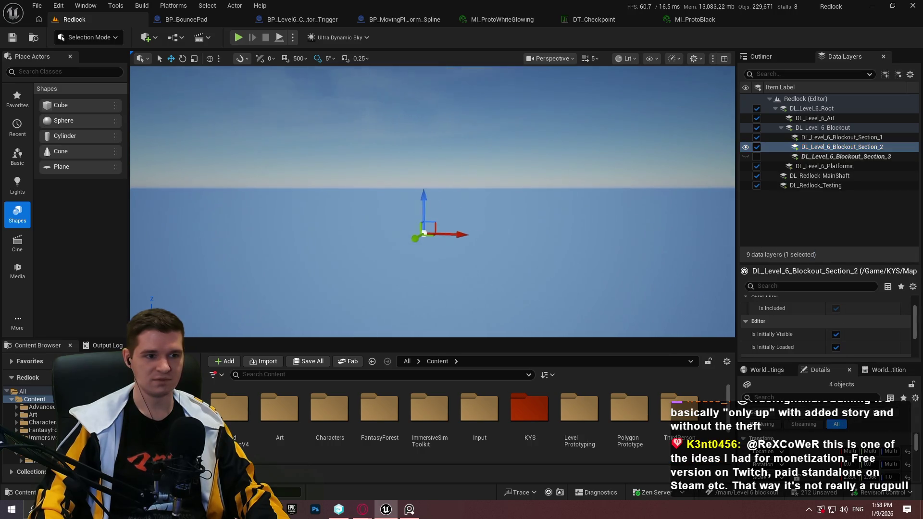
Step: Remove the remaining blockout geometry and strip from Section_2, leaving a grey pillar
drag(561, 213, 437, 218)
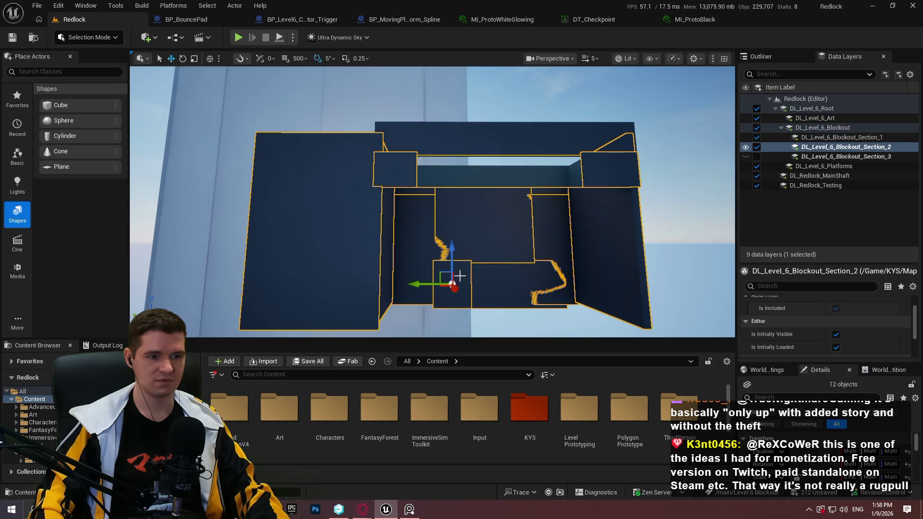
right_click(846, 152)
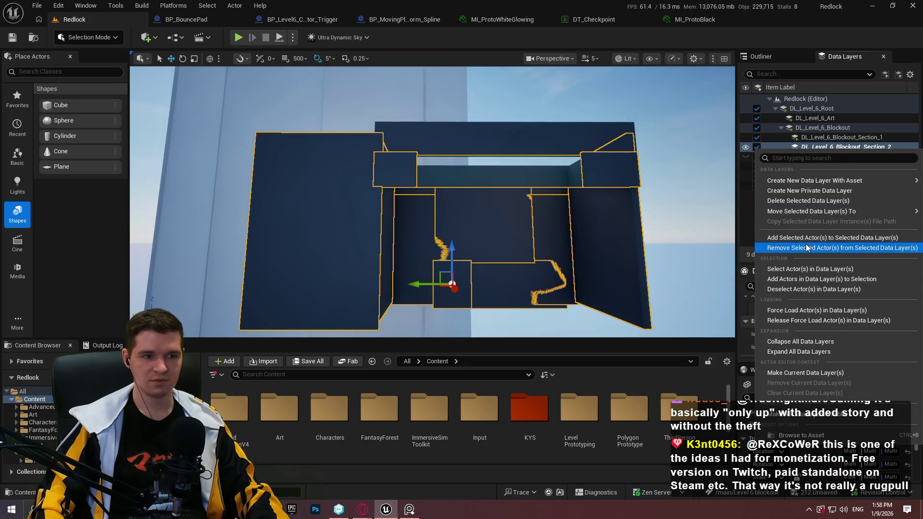
click(812, 247)
right_click(826, 149)
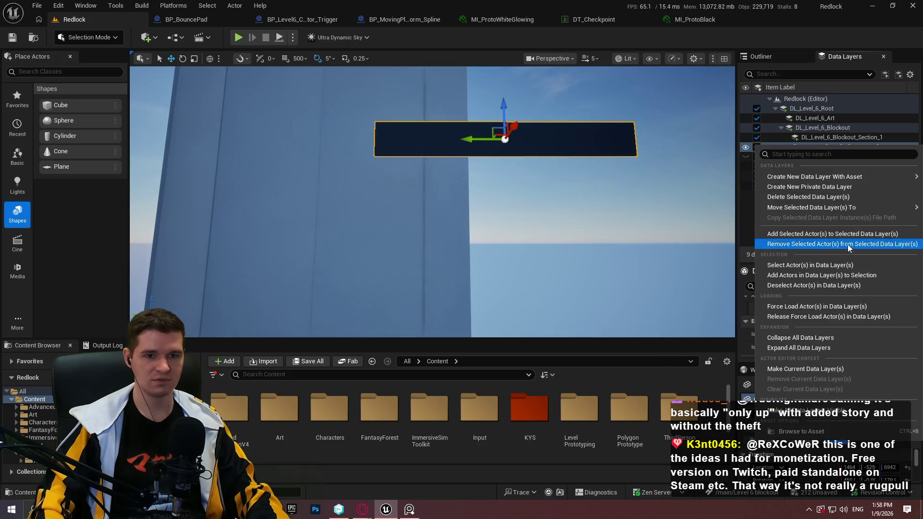
click(842, 244)
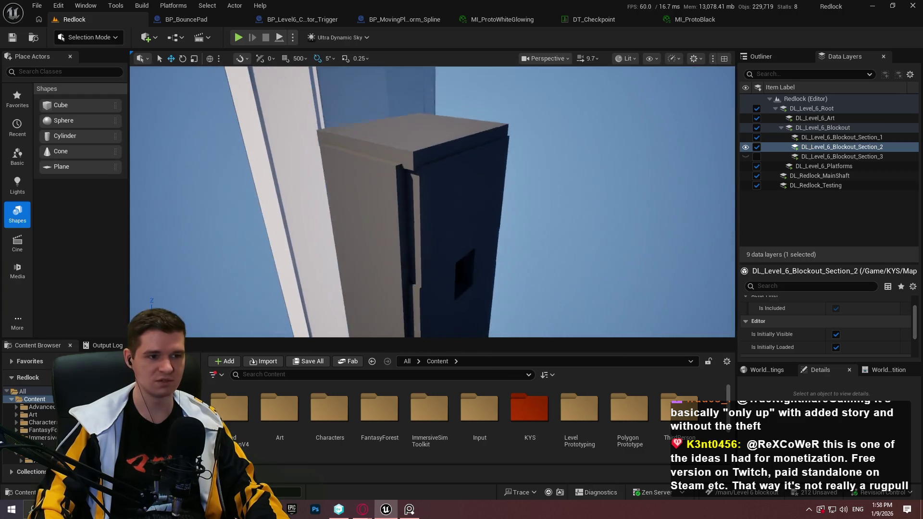
Step: Tick Section_3's visibility so the Hydrogen tank and Storage/Maint rooms show again
click(757, 157)
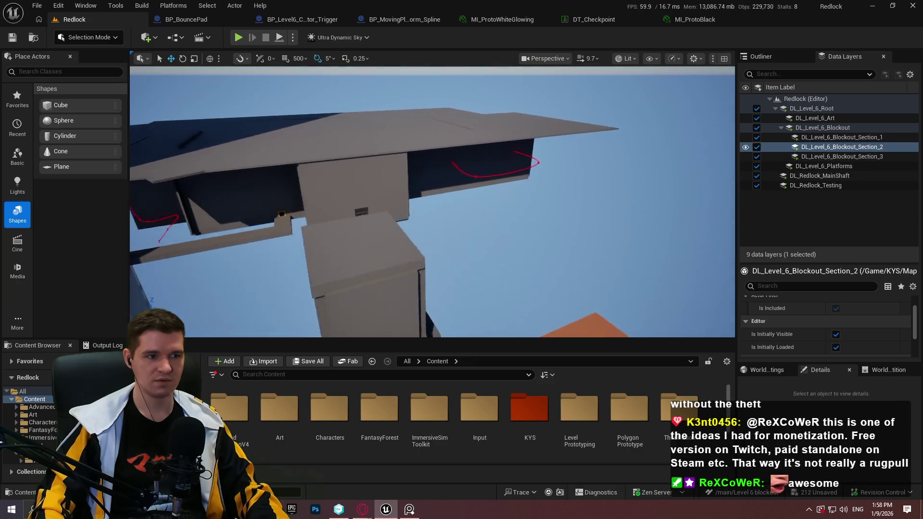
click(758, 157)
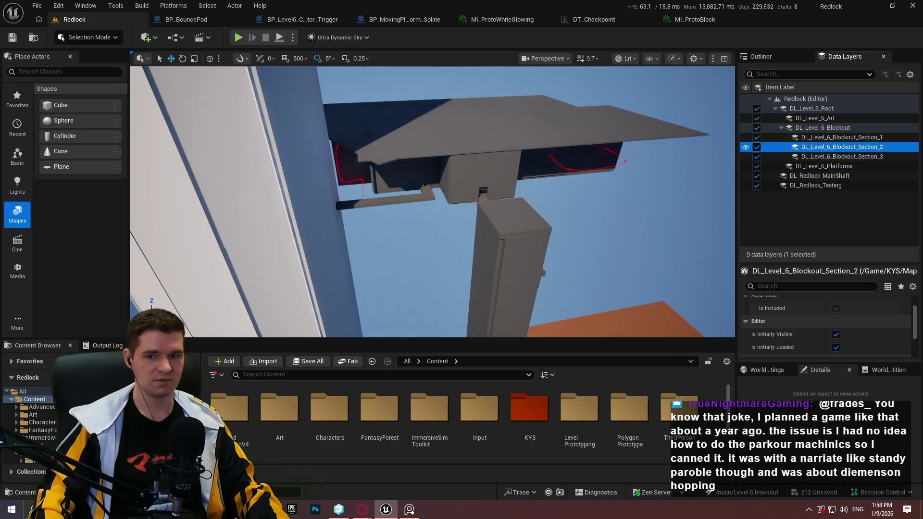
scroll(432, 202, down, 2)
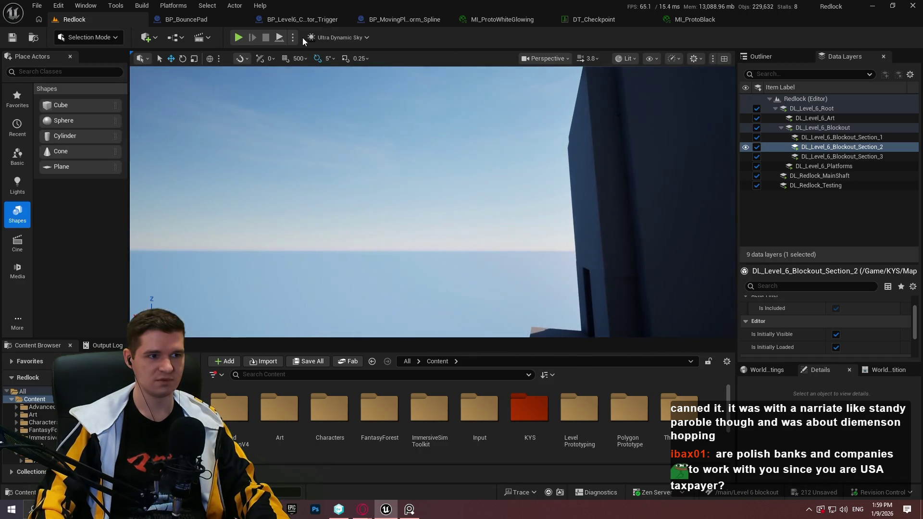
Step: Launch the standalone Redlock Preview with Alt+P and run the character toward the wall
key(alt+p)
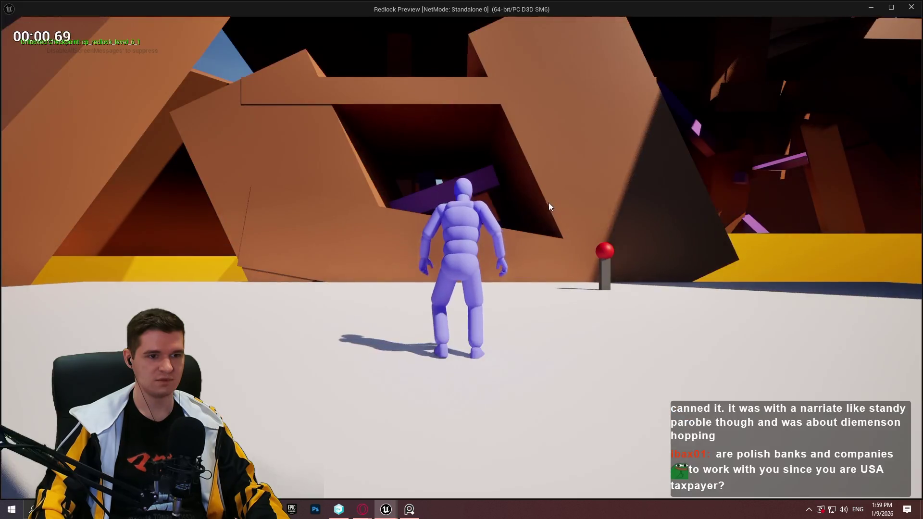
key(w)
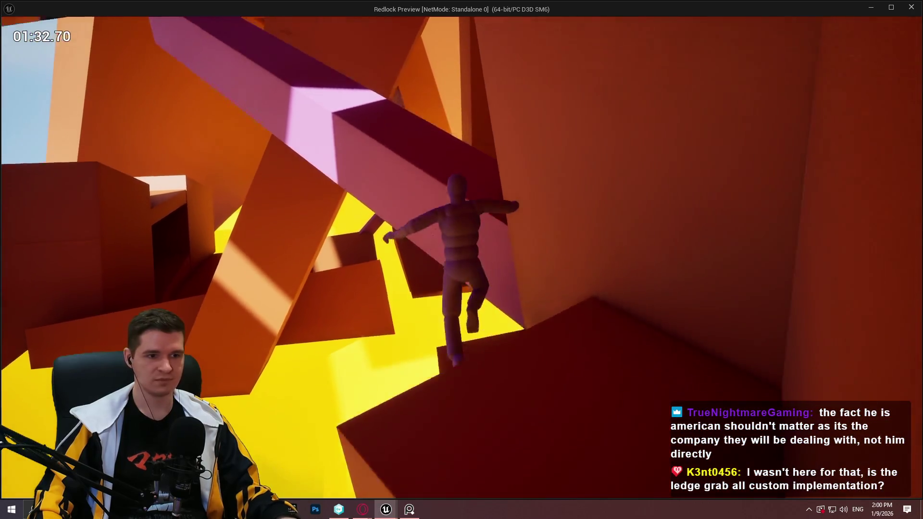
Step: Walk onto the ramp and climb the successive ledges up to the red floor
key(w)
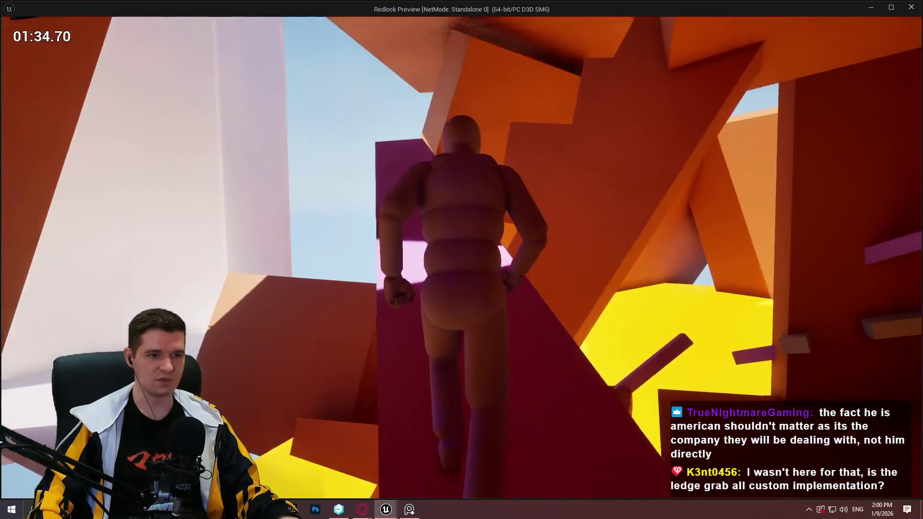
key(w)
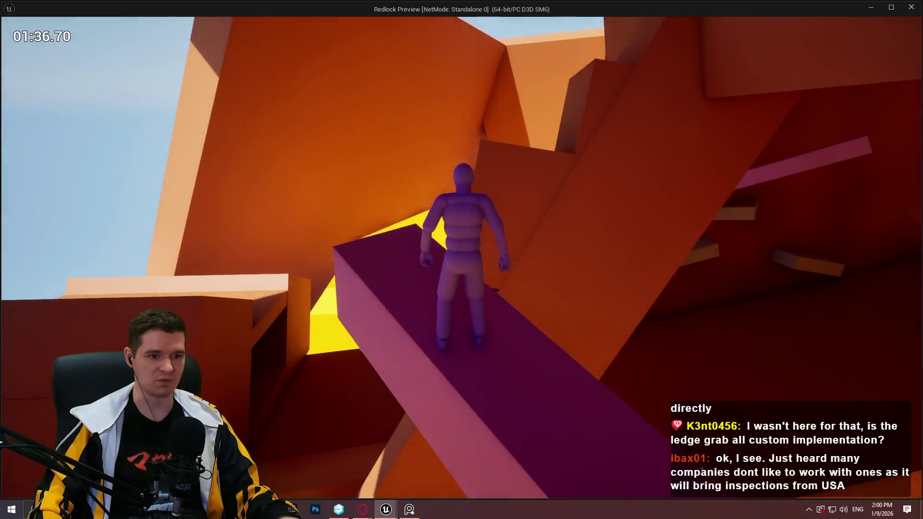
key(space)
key(w)
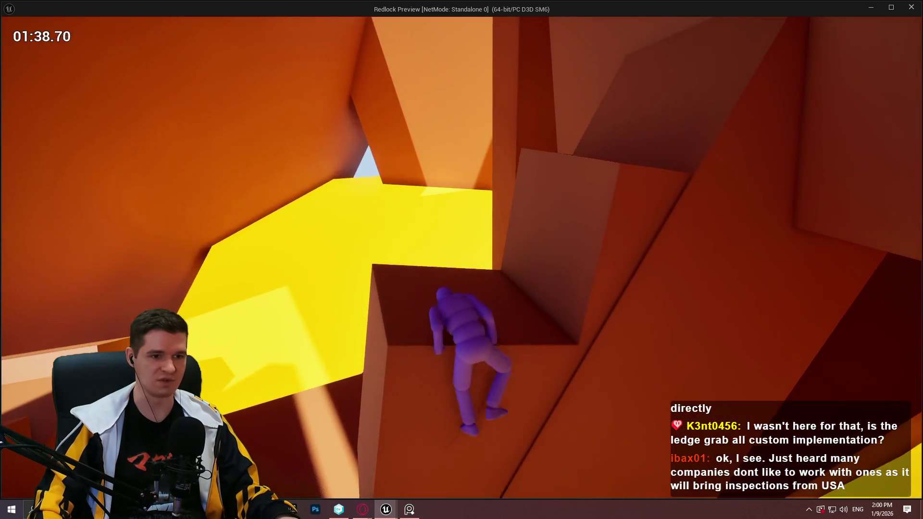
key(space)
key(w)
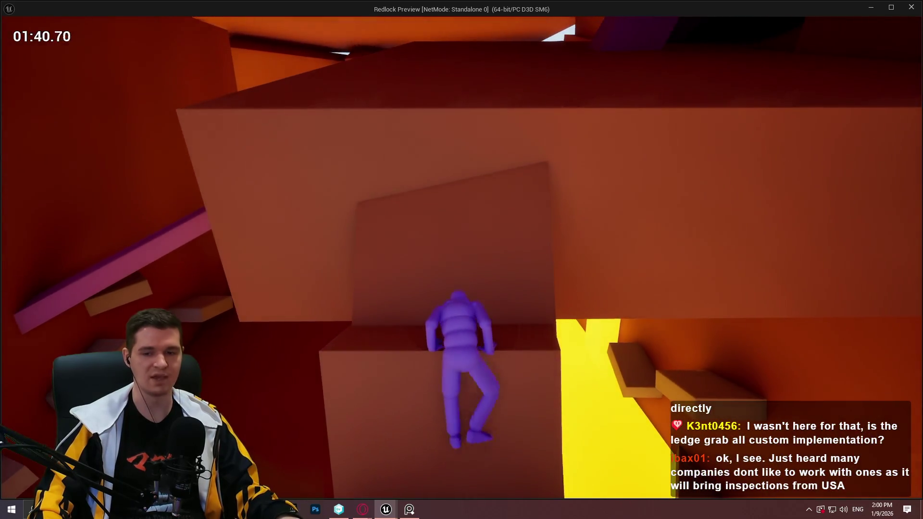
key(space)
key(w)
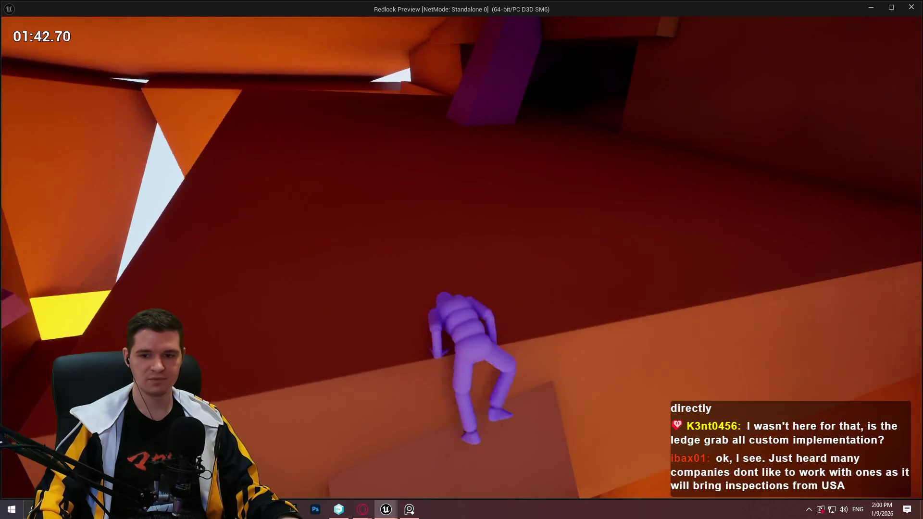
Step: Run through the dark room and up the sunlit slope onto the glowing-edged boxes
key(w)
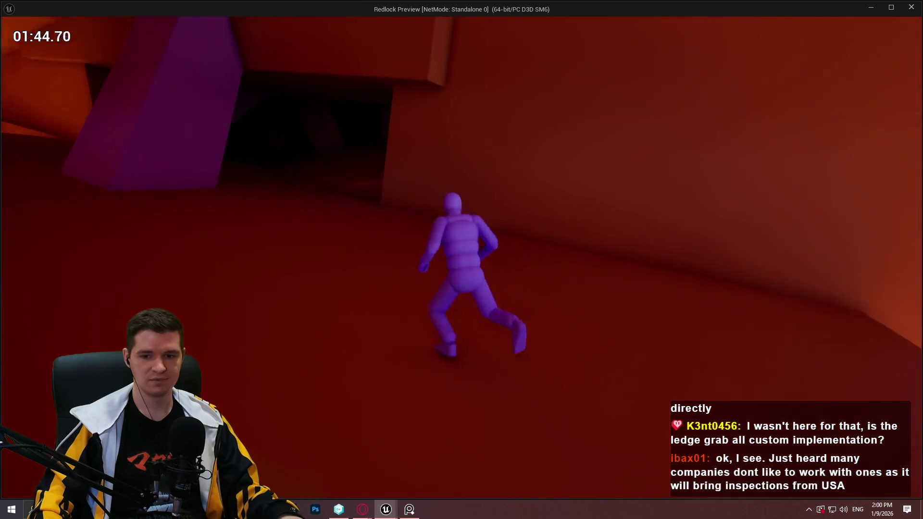
key(w)
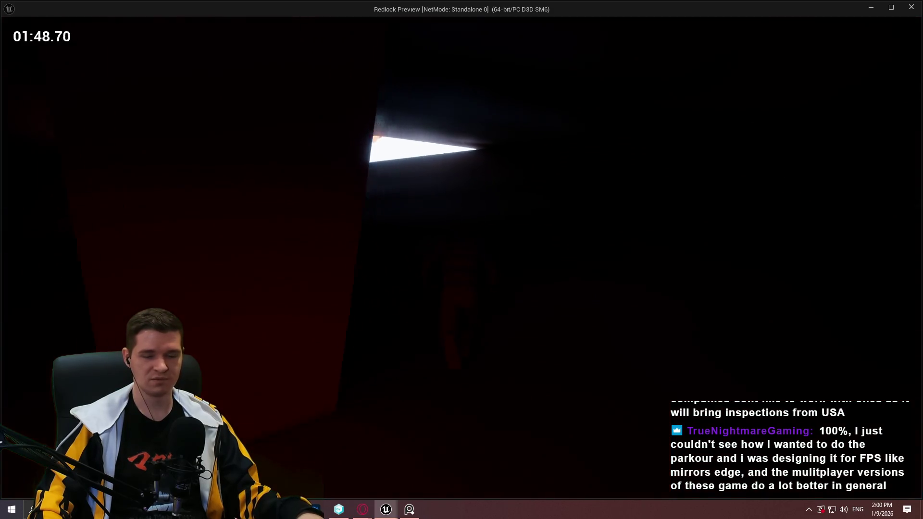
key(w)
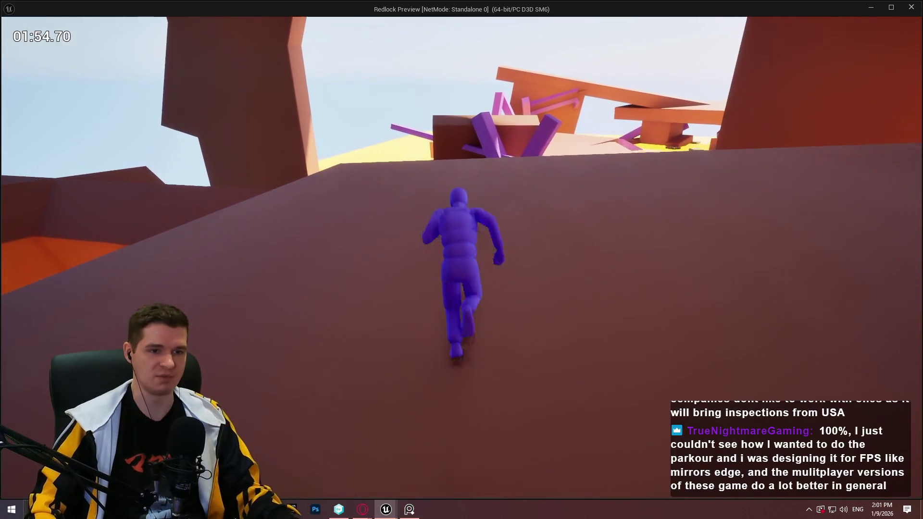
key(space)
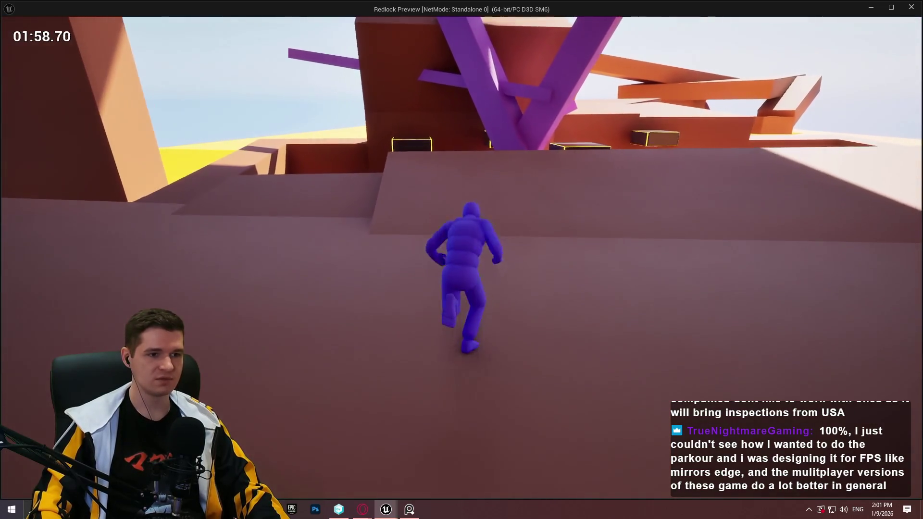
key(w)
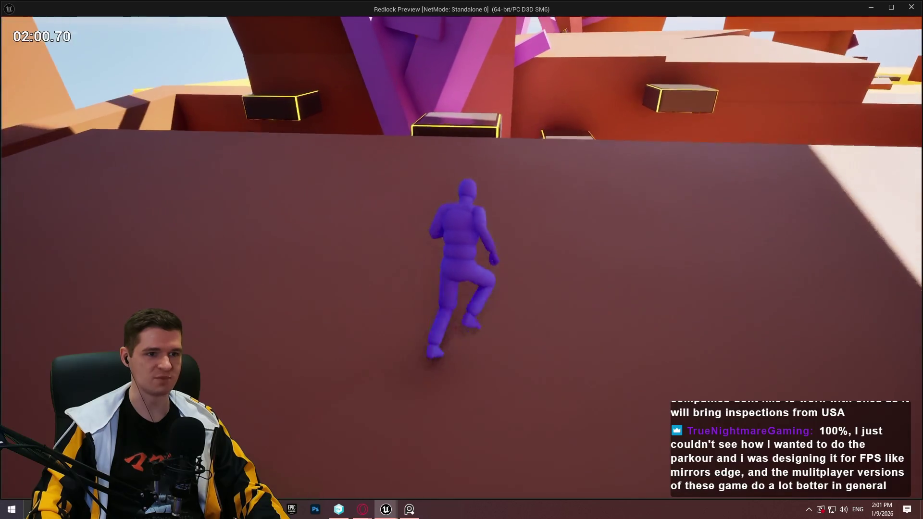
key(space)
key(space)
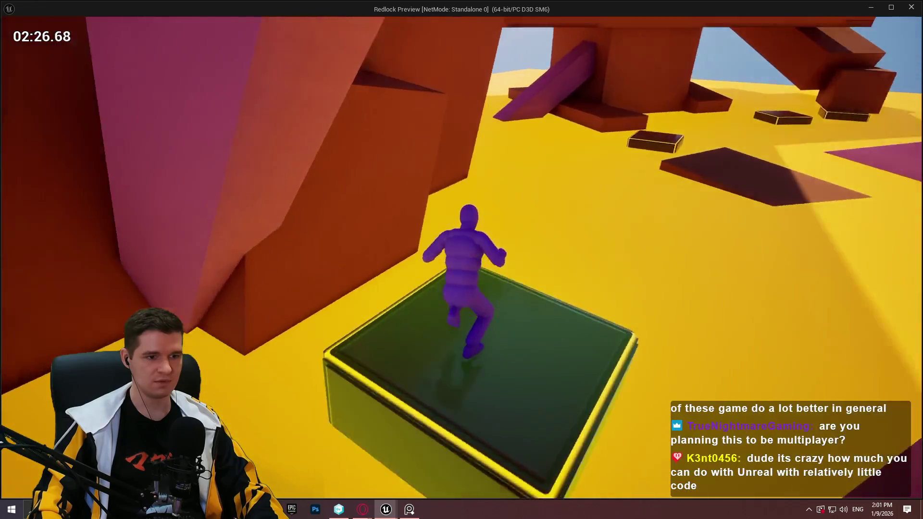
Step: Leap across the purple beams and climb onto the orange ledge
key(w)
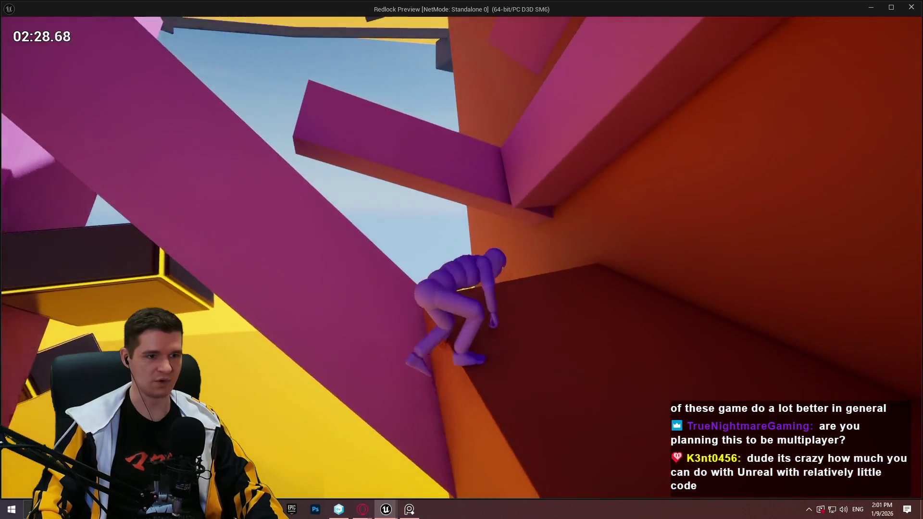
key(space)
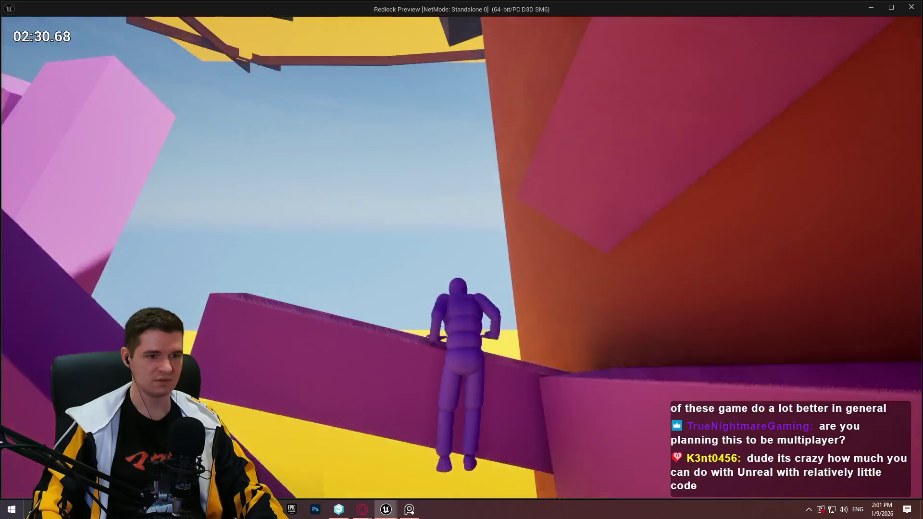
key(w)
key(space)
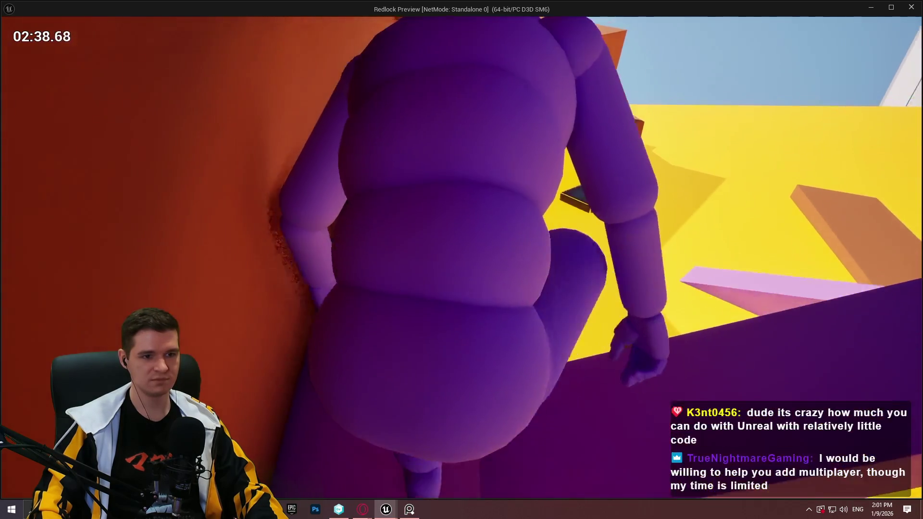
key(w)
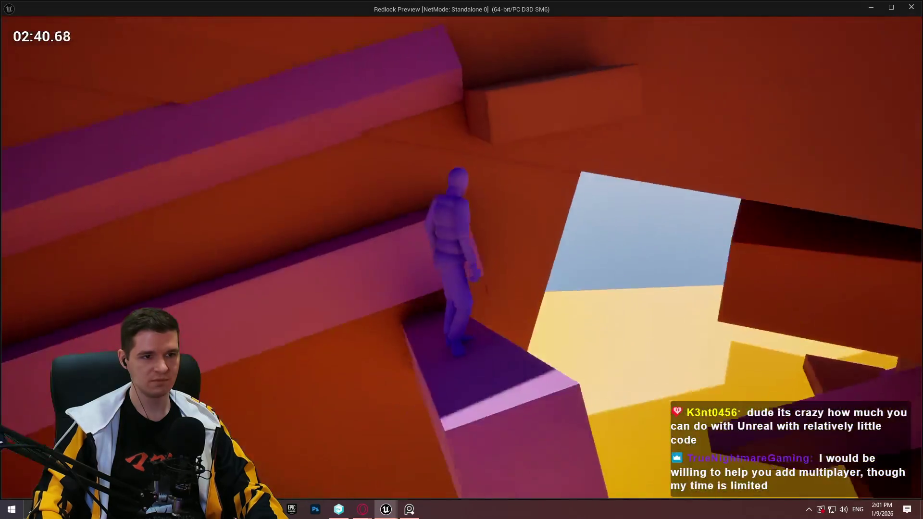
key(w)
key(space)
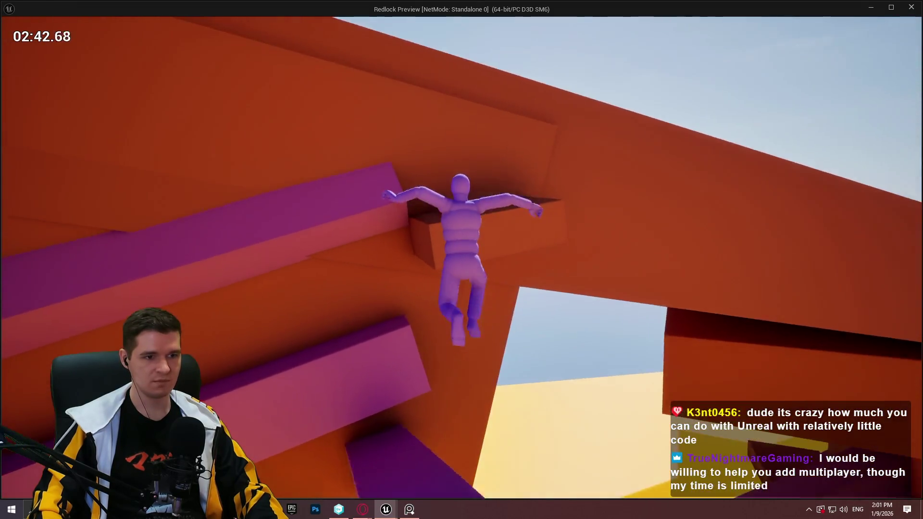
key(w)
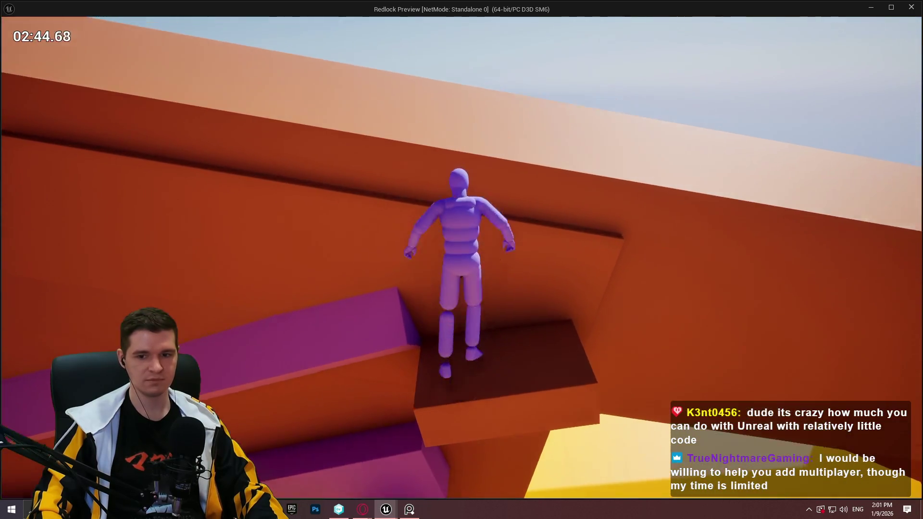
Step: Jump repeatedly through the yellow platforms, then run along the orange ledge onto the glowing-edged block
key(space)
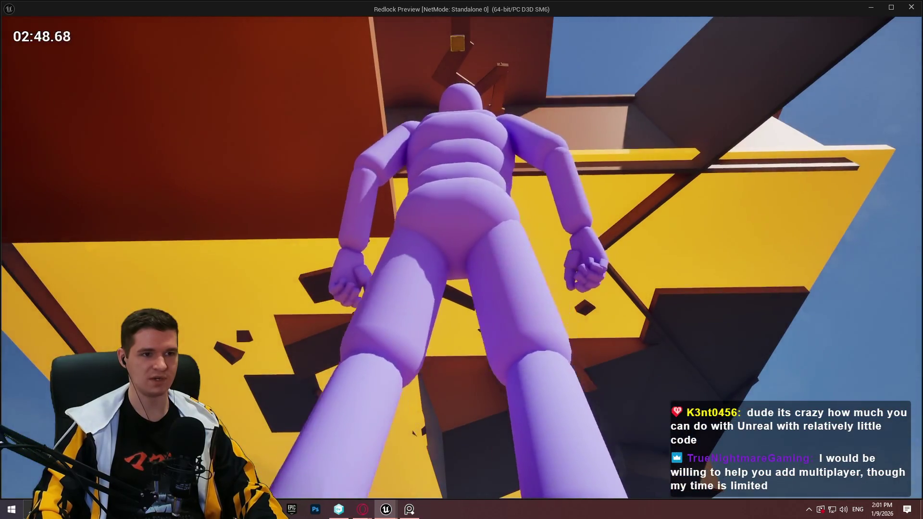
key(space)
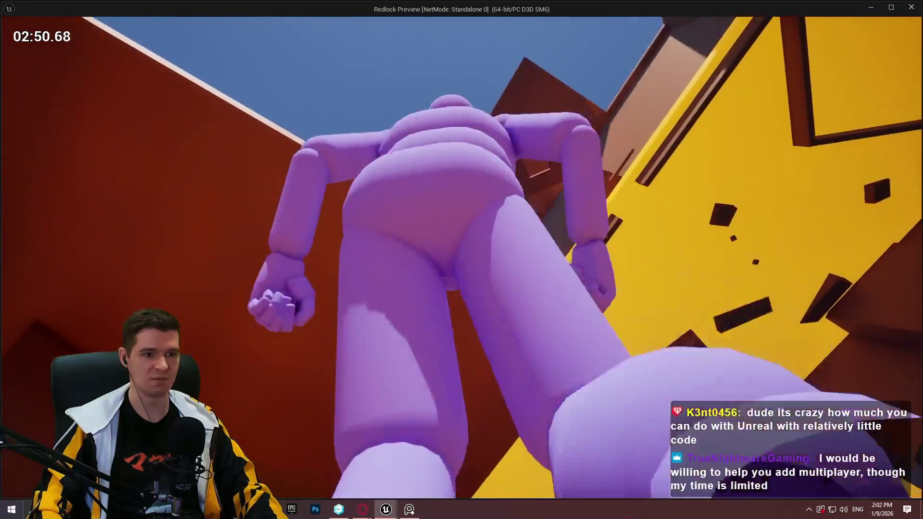
key(space)
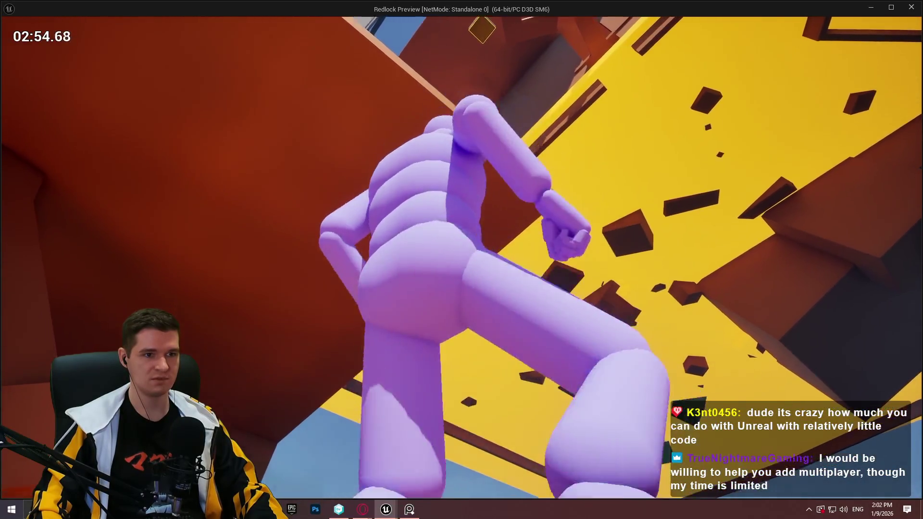
key(space)
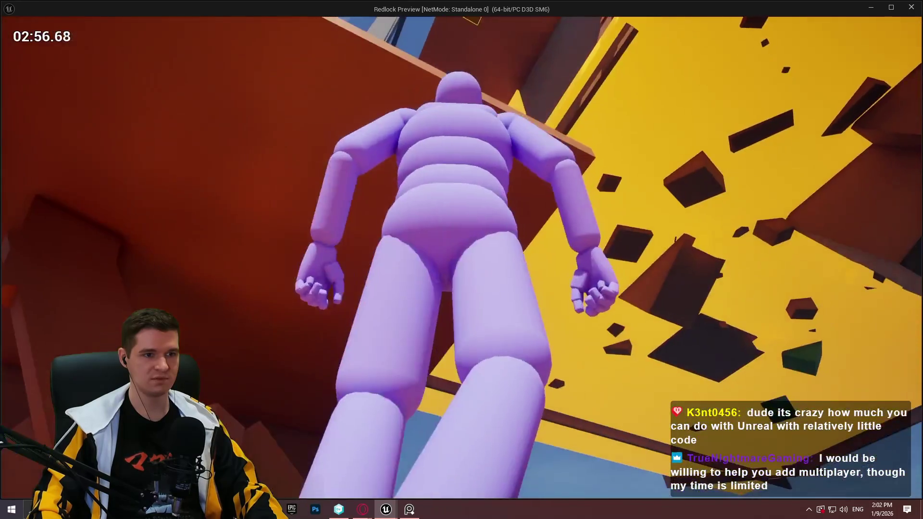
key(space)
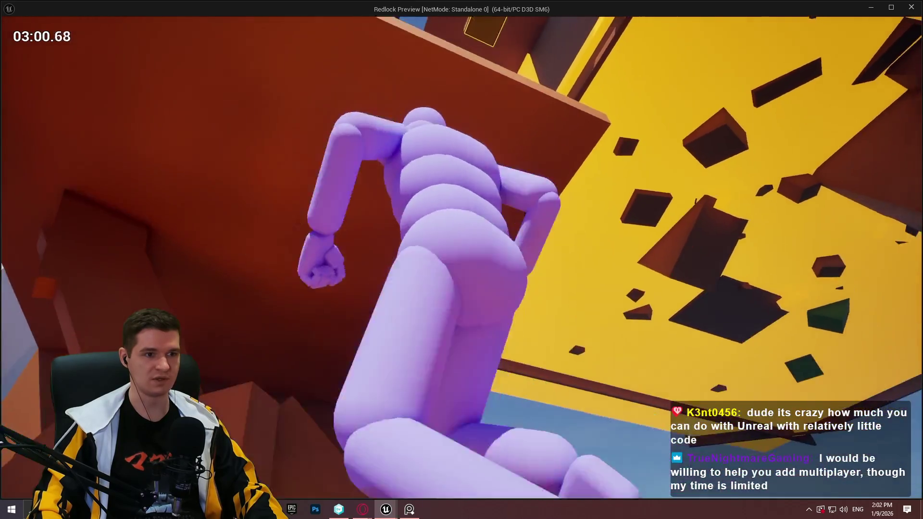
key(space)
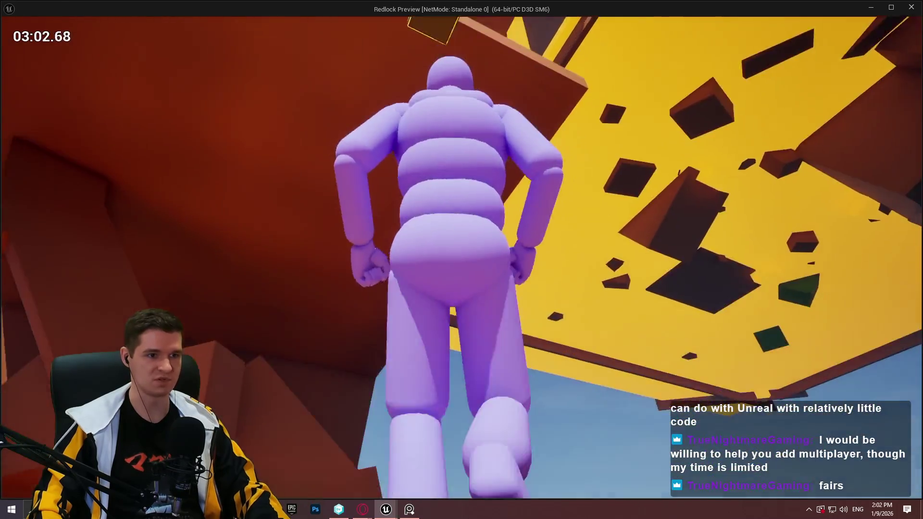
key(space)
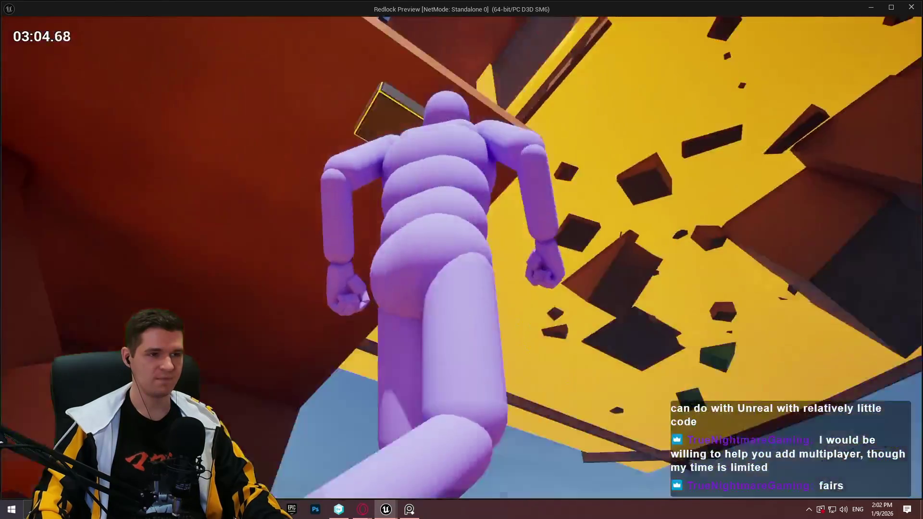
key(w)
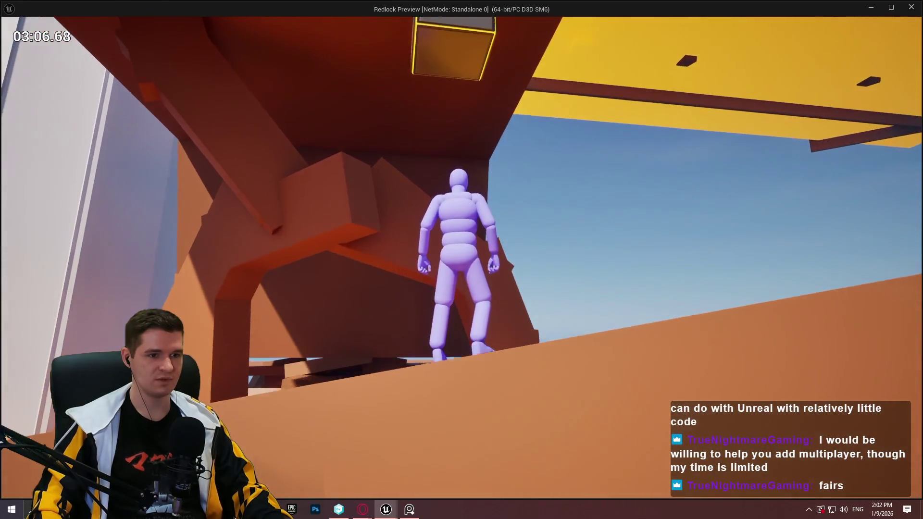
key(space)
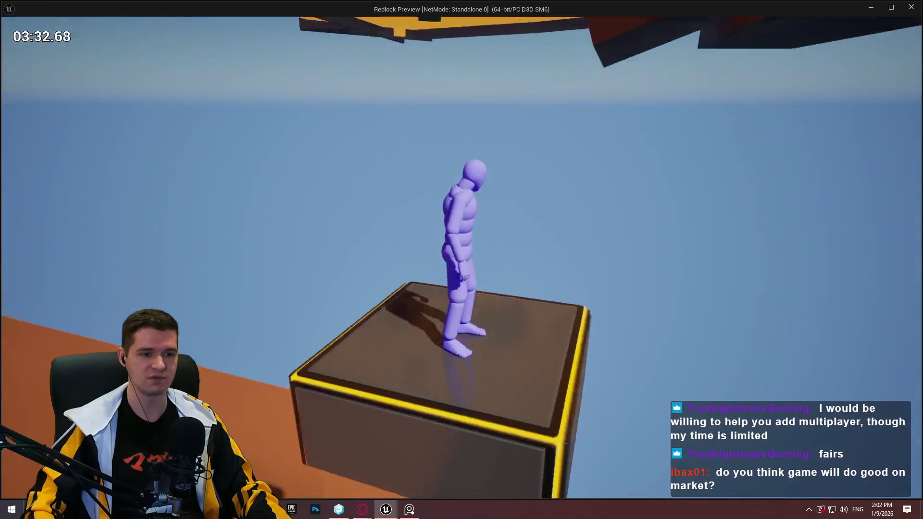
key(space)
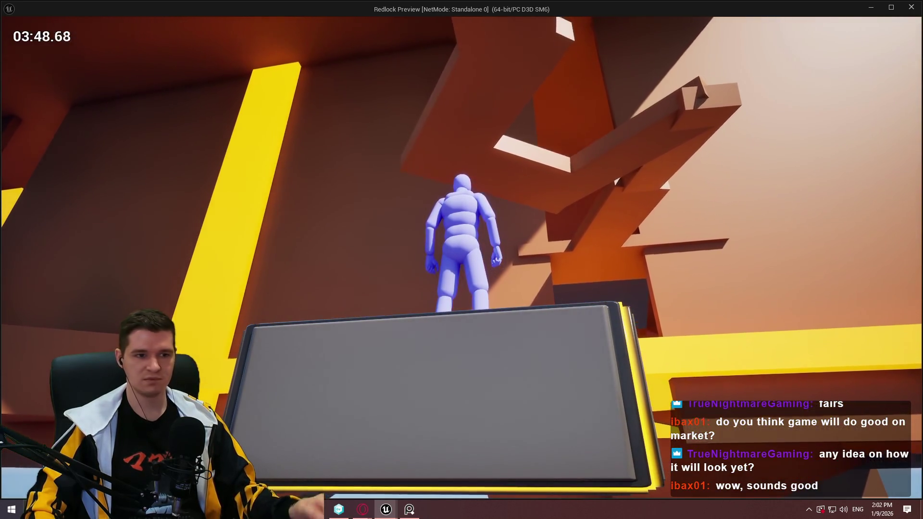
Step: Run off the block, climb the wall and drop onto the orange platform
key(w)
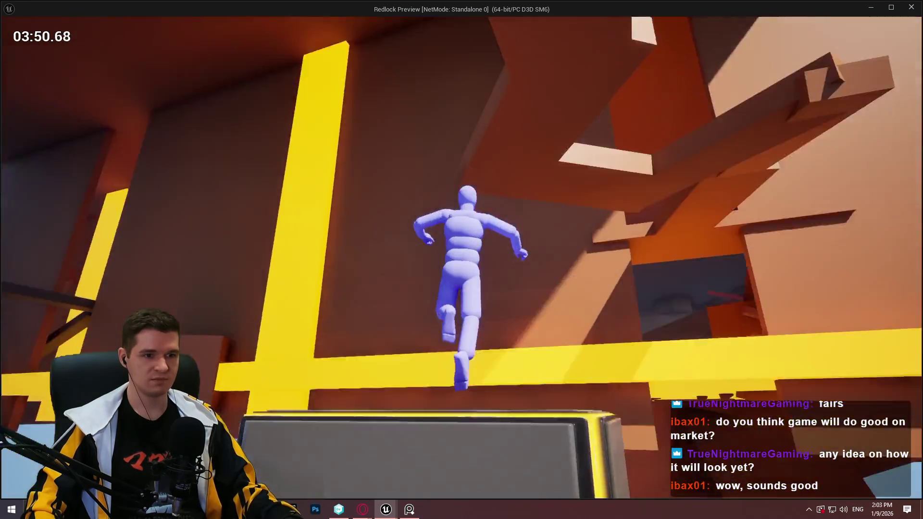
key(w)
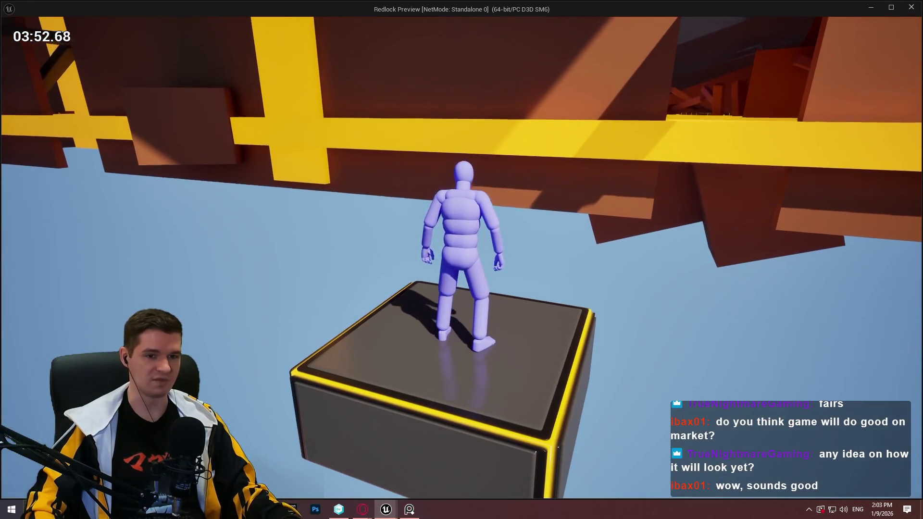
key(space)
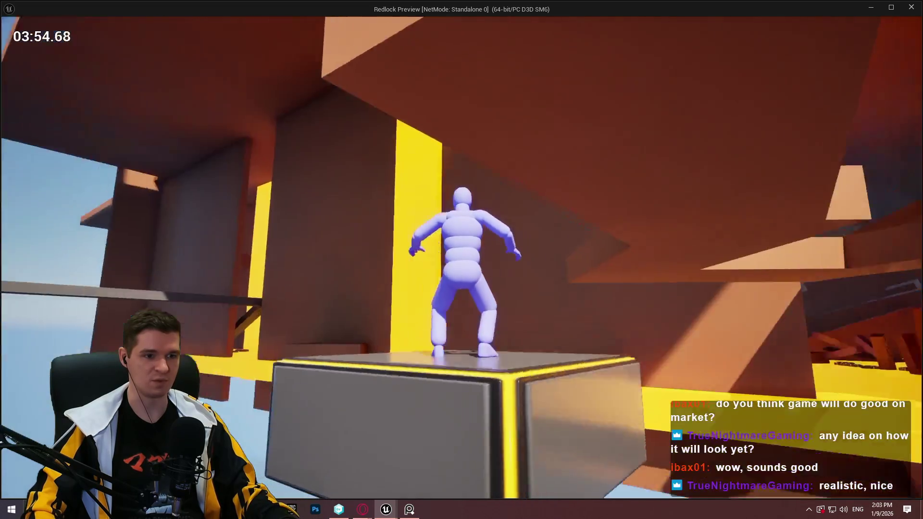
key(w)
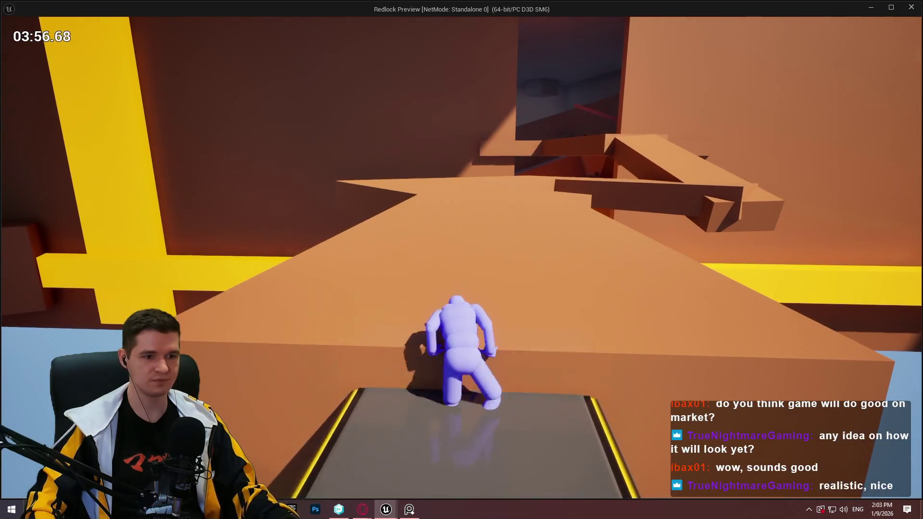
Step: Jump across the orange platforms into the dark red corridor, unlocking checkpoint cp_redlock_level_6_2
key(space)
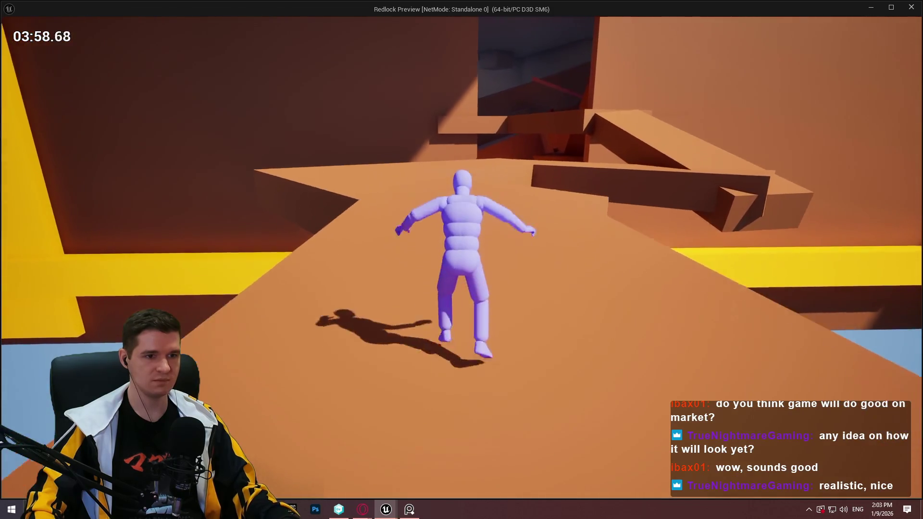
key(space)
key(space)
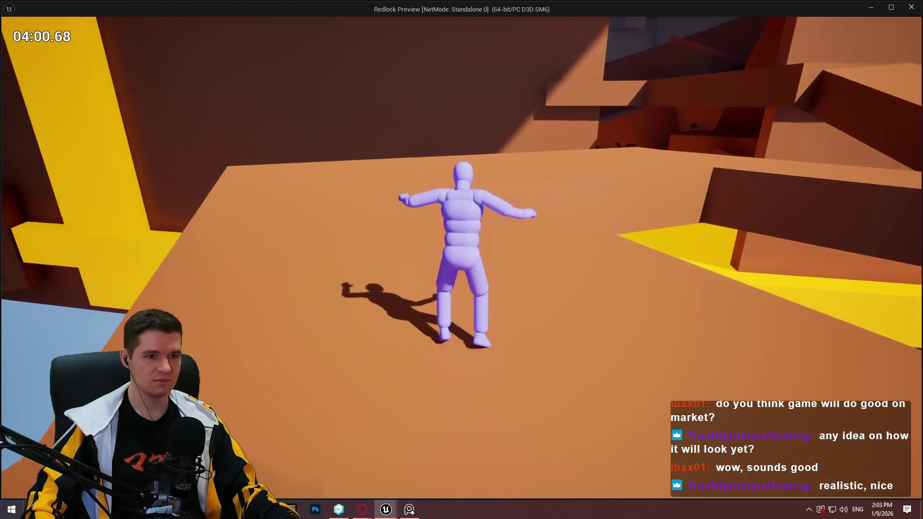
key(space)
key(space)
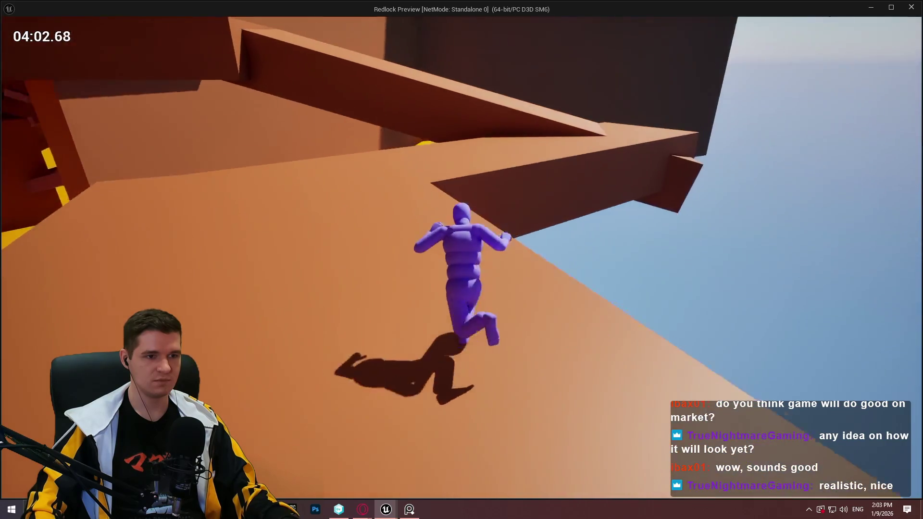
key(space)
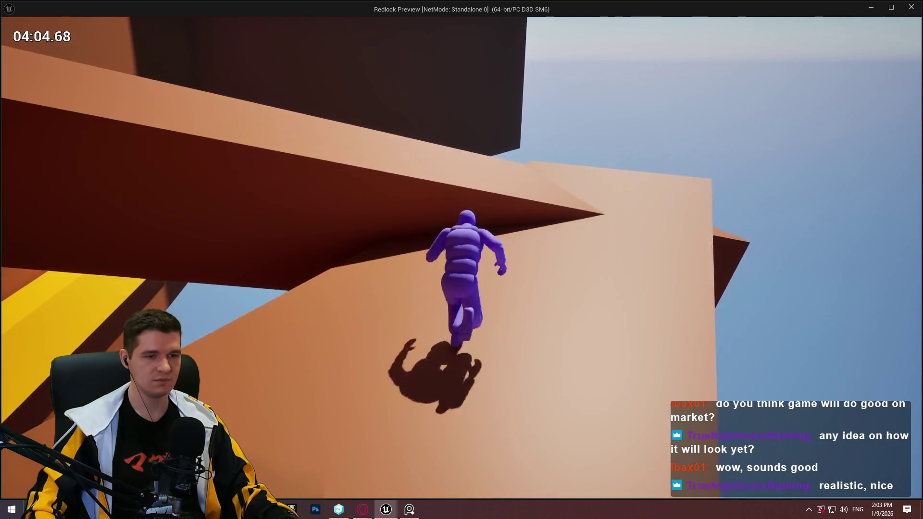
key(space)
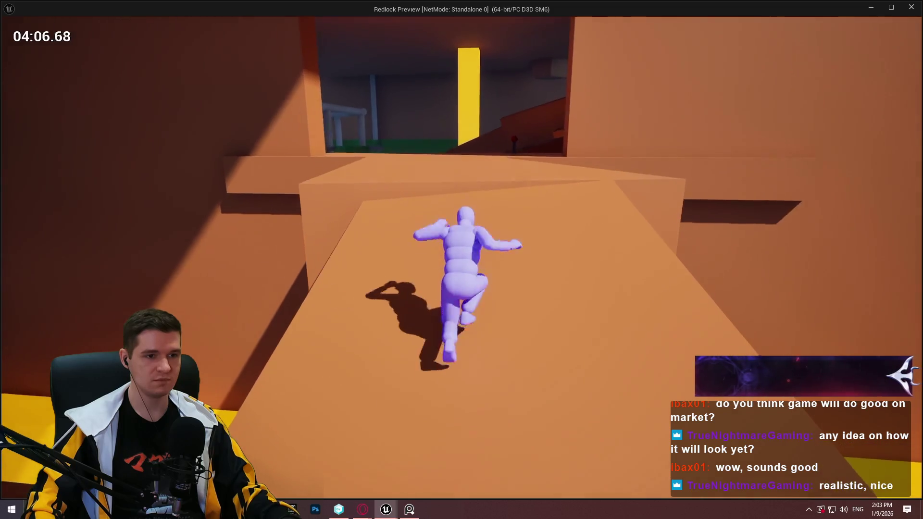
key(space)
key(space)
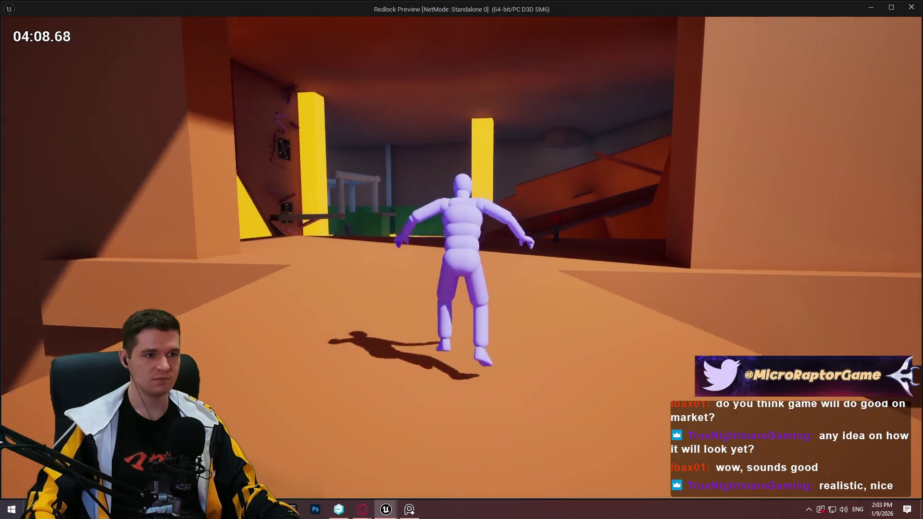
key(space)
key(w)
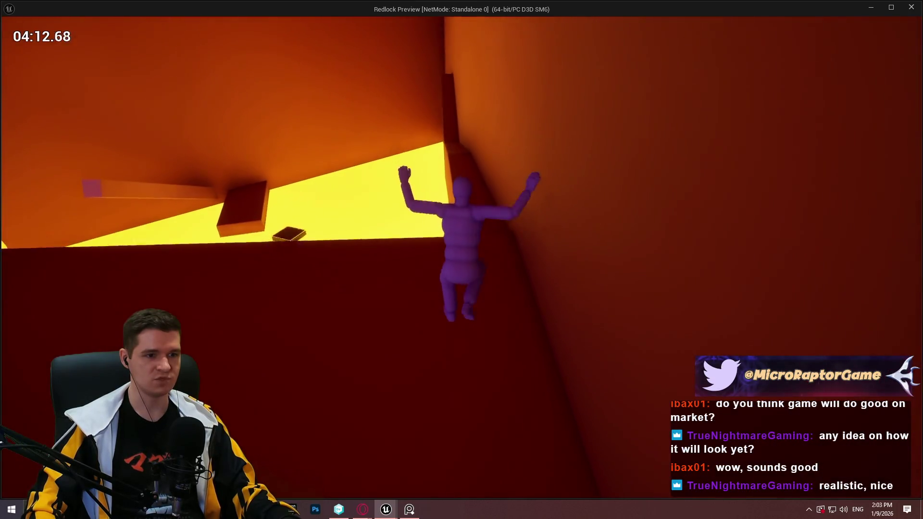
Step: Climb the red wall from the checkpoint, then jump from the green box up to the higher ledge
key(space)
key(space)
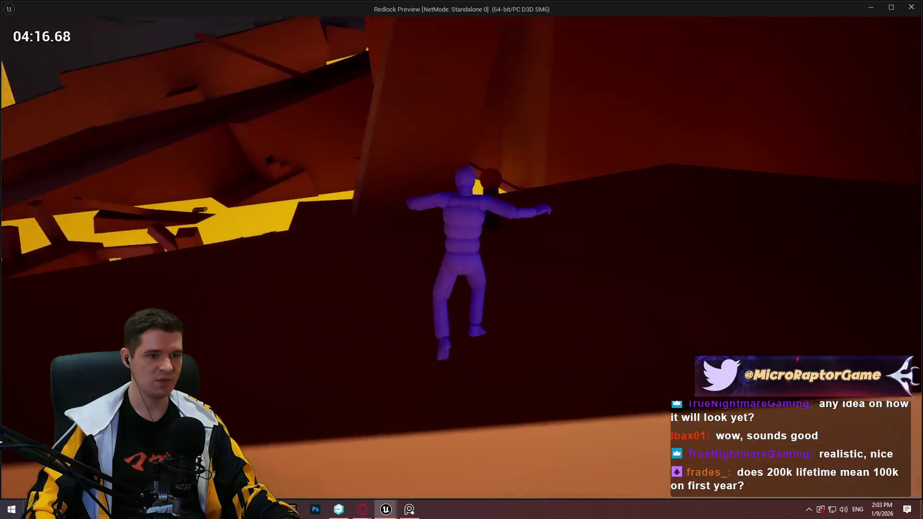
key(w)
key(space)
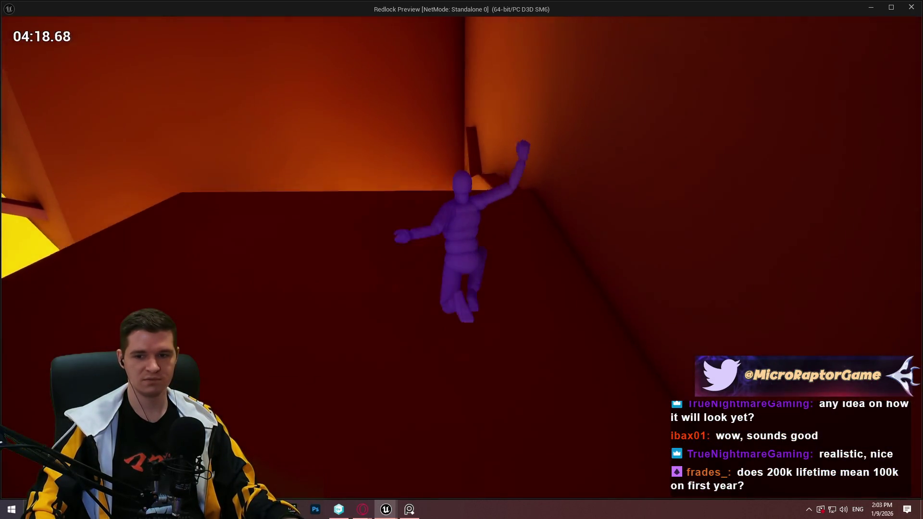
key(space)
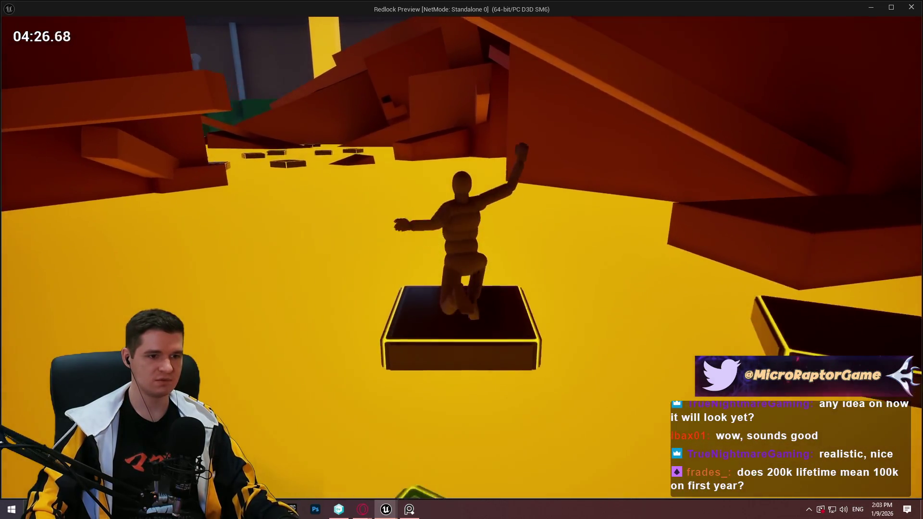
key(space)
key(space)
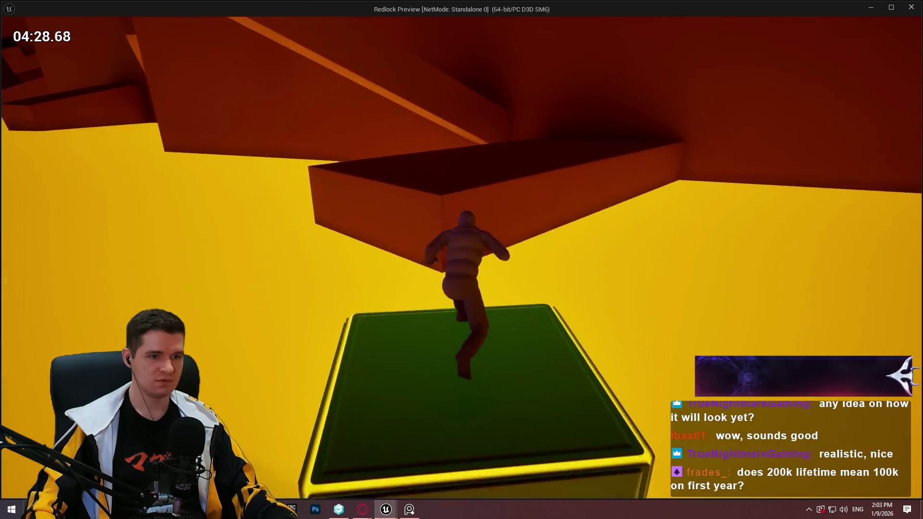
key(space)
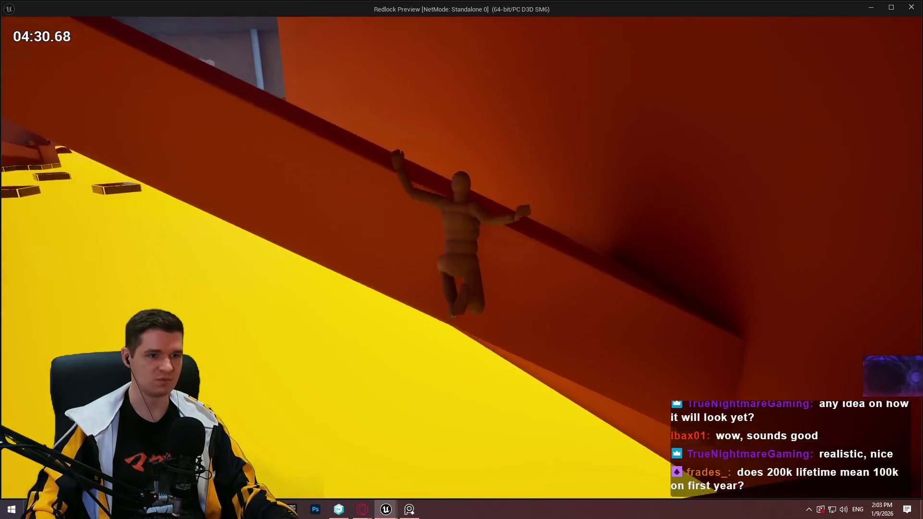
Step: Mantle onto the dark beam, run along it, and land on the dark platform below the block
key(w)
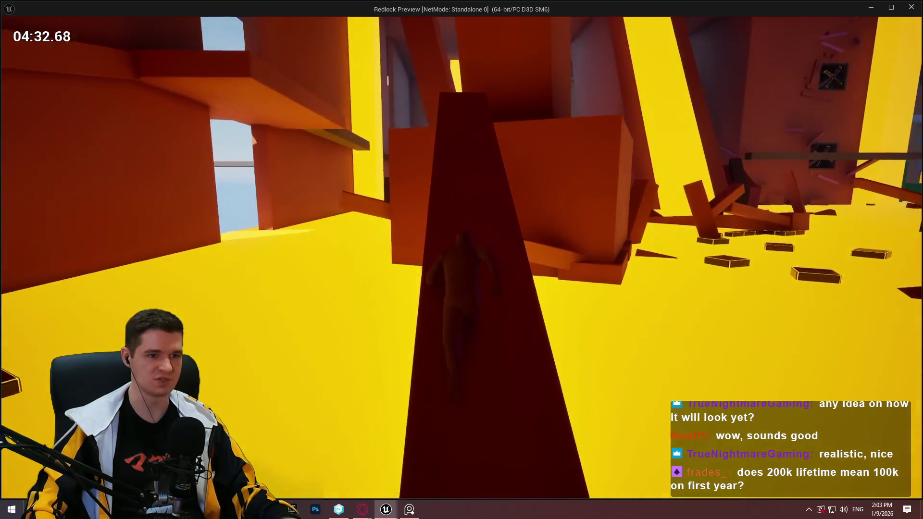
key(space)
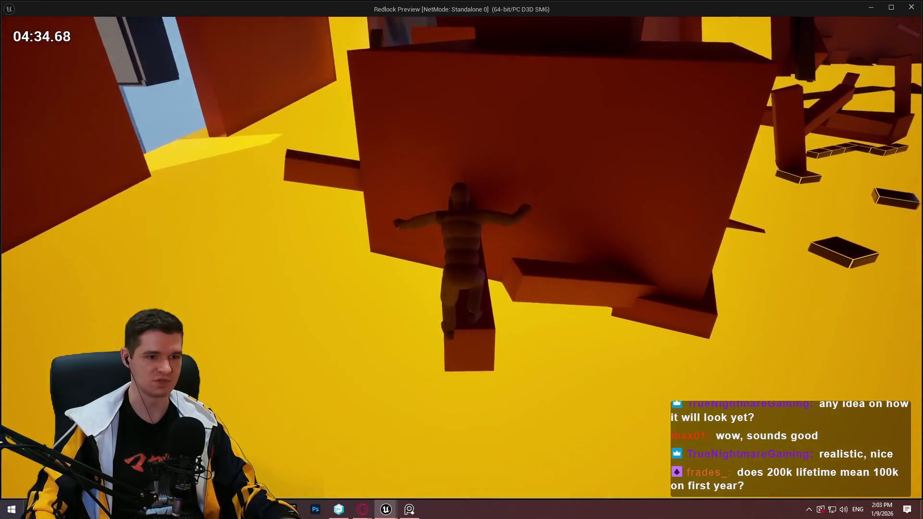
key(w)
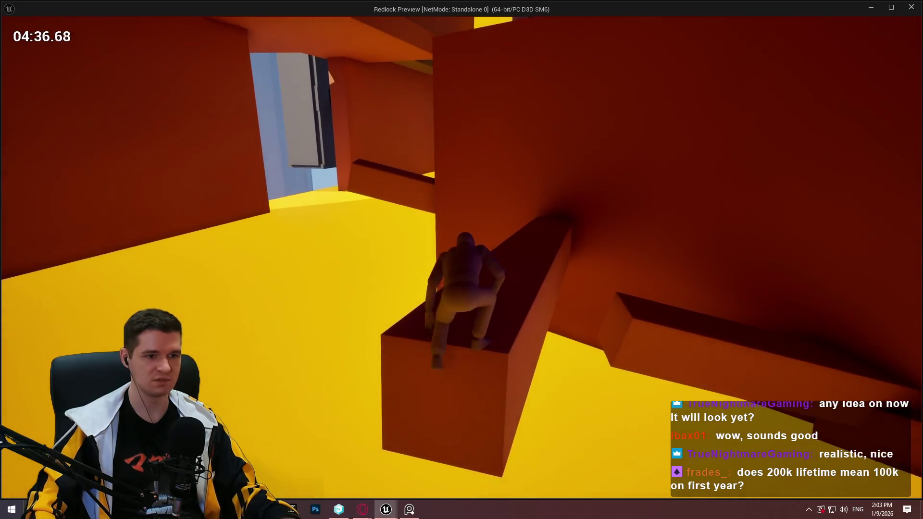
key(space)
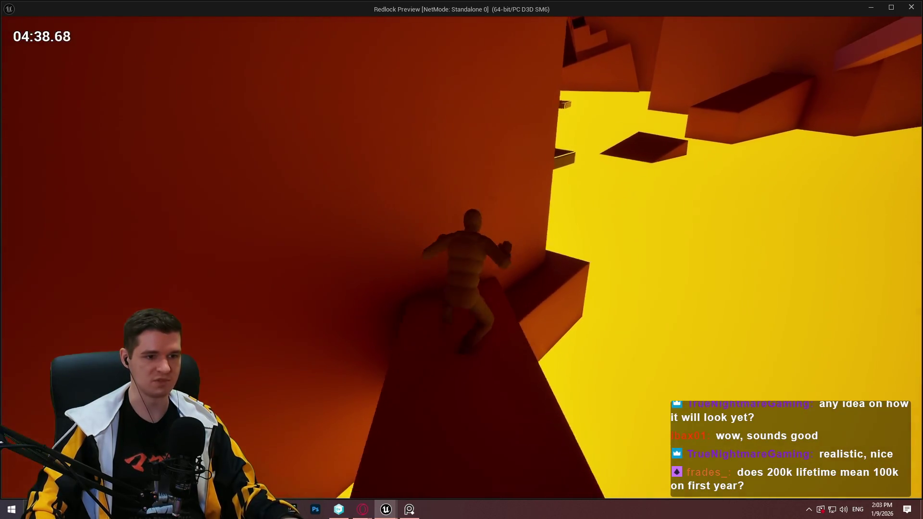
key(w)
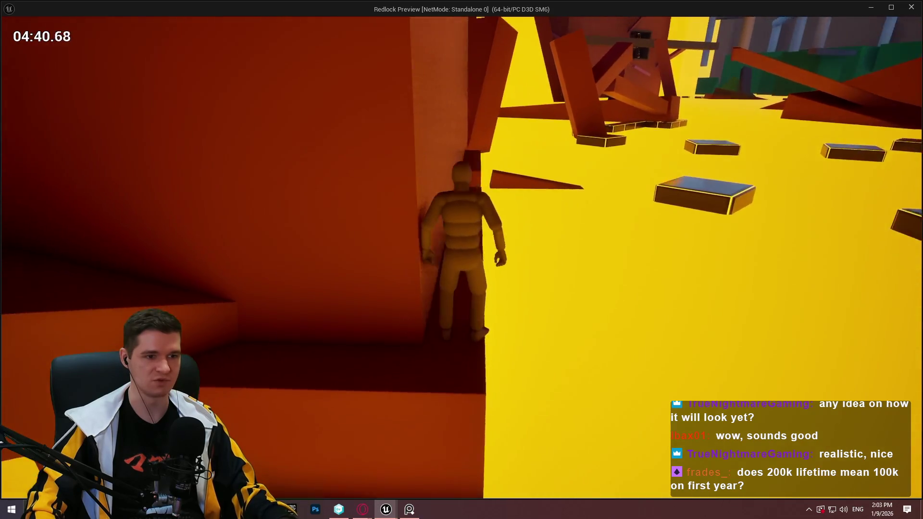
key(w)
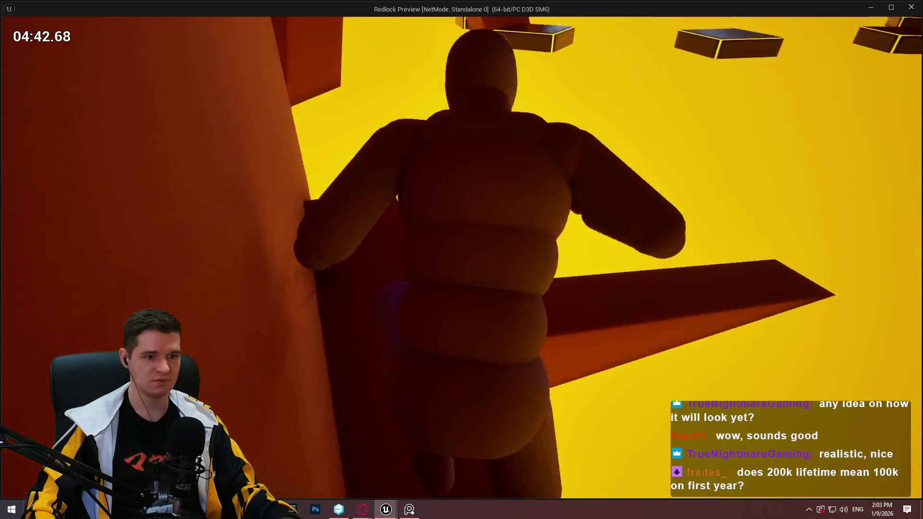
key(w)
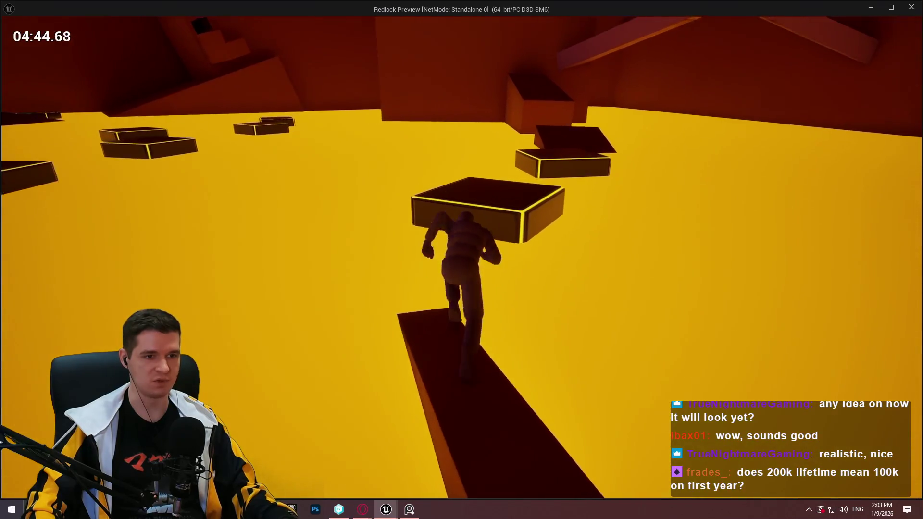
key(space)
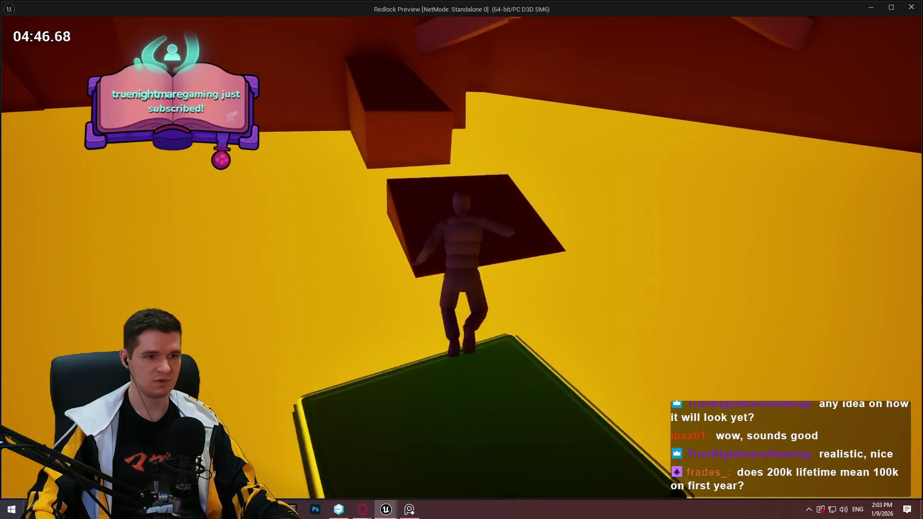
Step: Climb over the dark block onto the higher beam and reach for the high ledge
key(w)
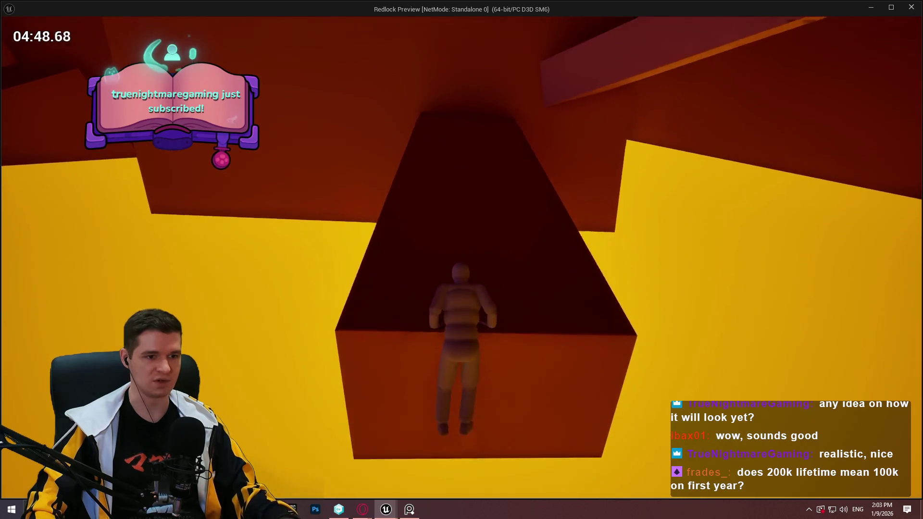
key(w)
key(w)
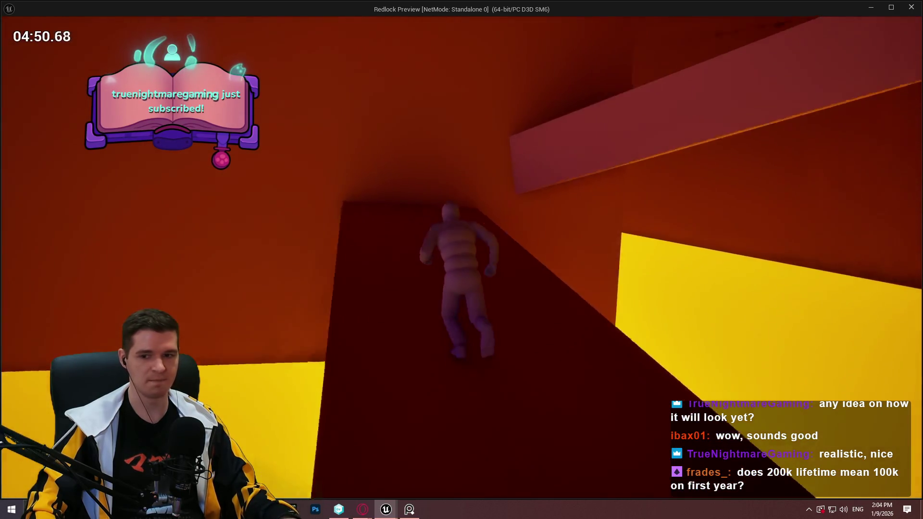
key(w)
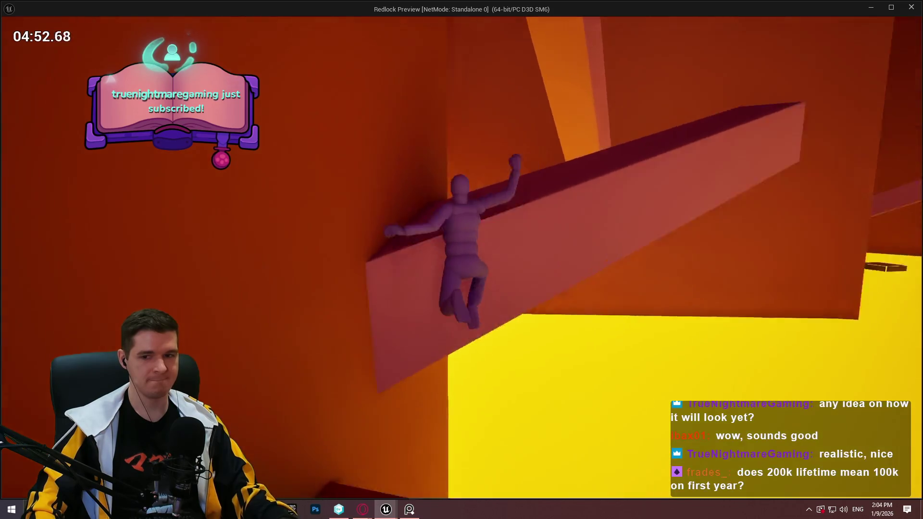
key(w)
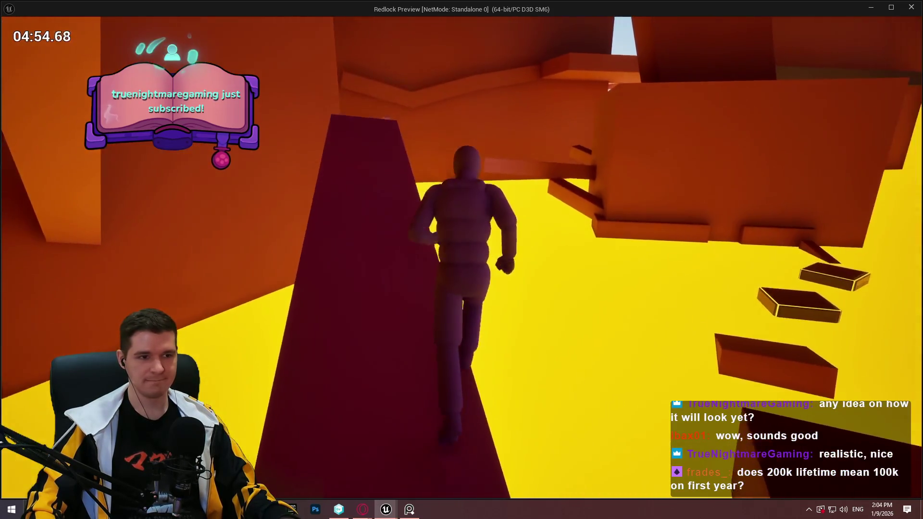
key(w)
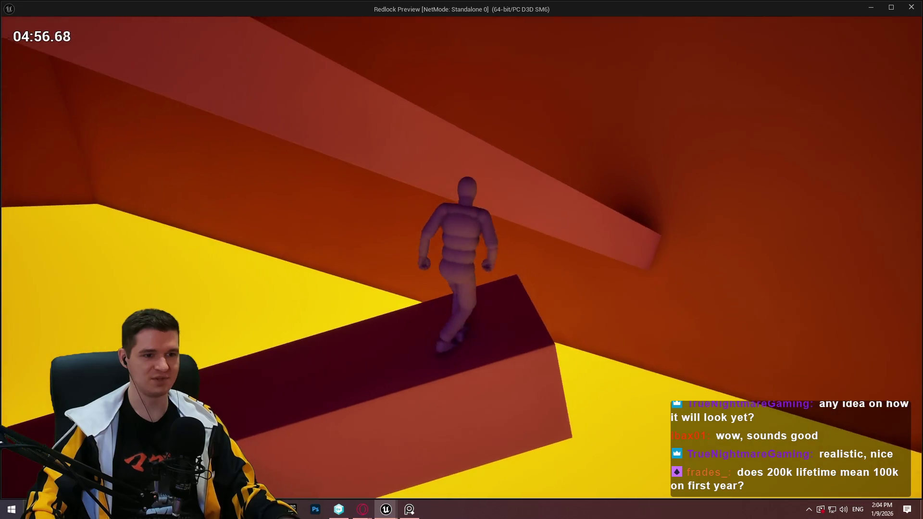
Step: Run along the red ramp and jump across the floating blocks from the green platform
key(w)
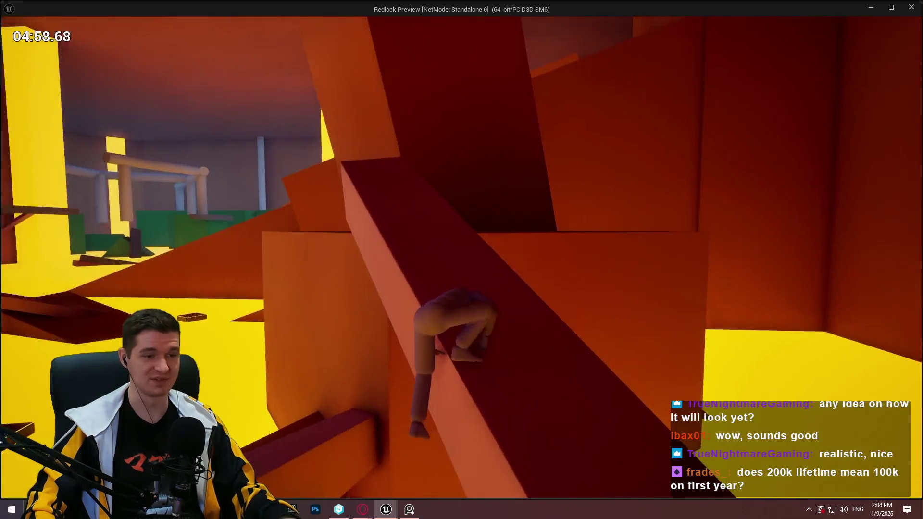
key(w)
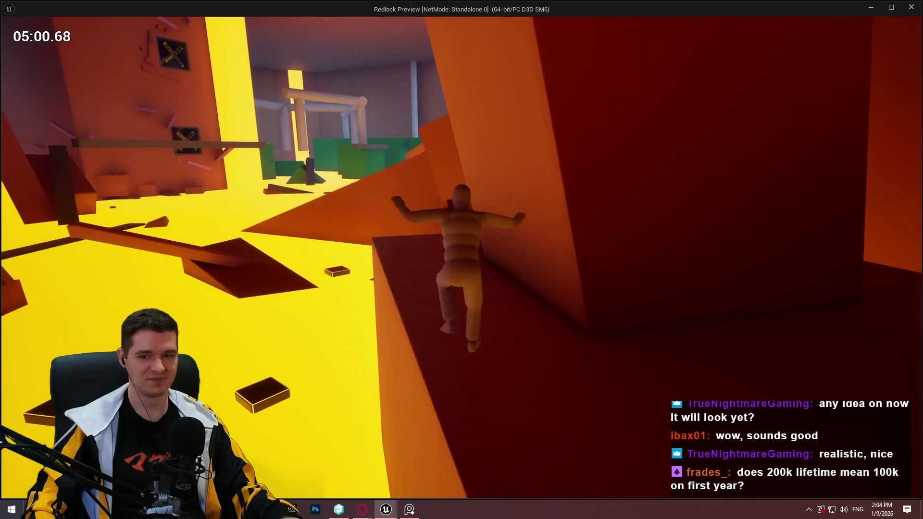
key(w)
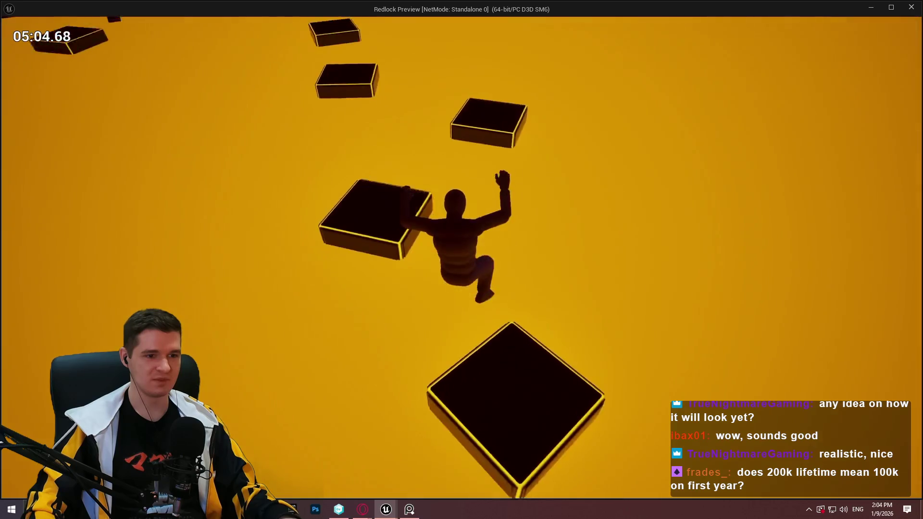
key(space)
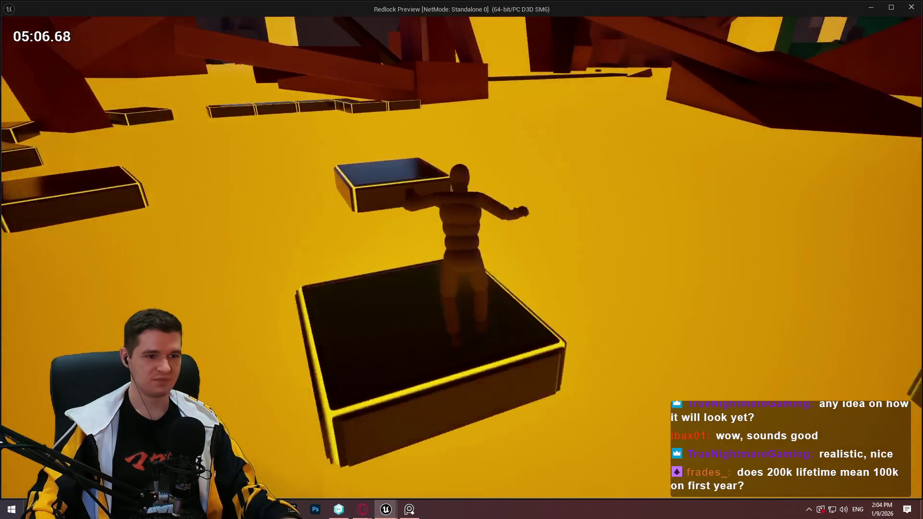
key(space)
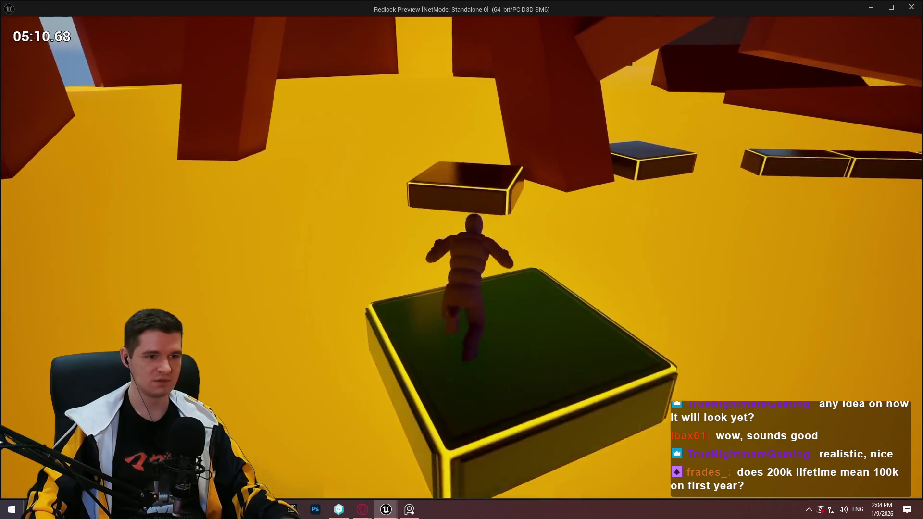
key(space)
key(space)
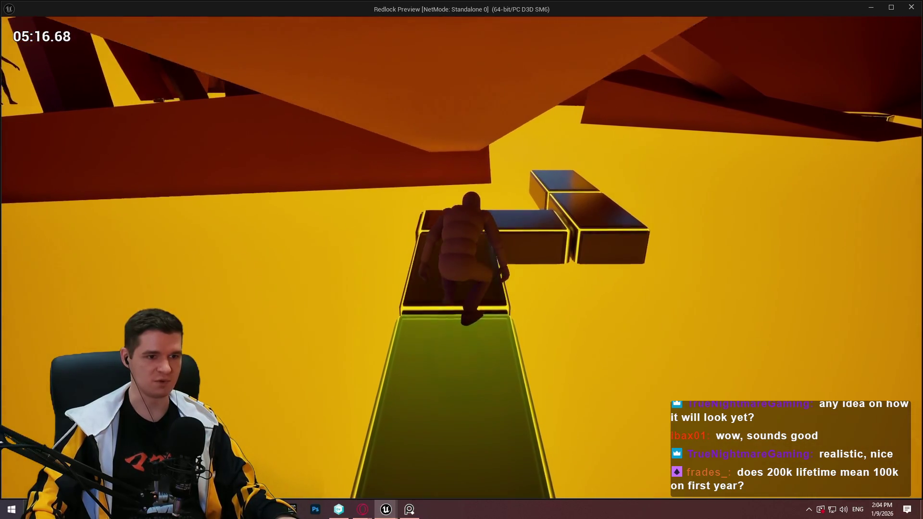
Step: Go from the green platform via the red block up the pillars, then along the narrow beam to the glowing box
key(w)
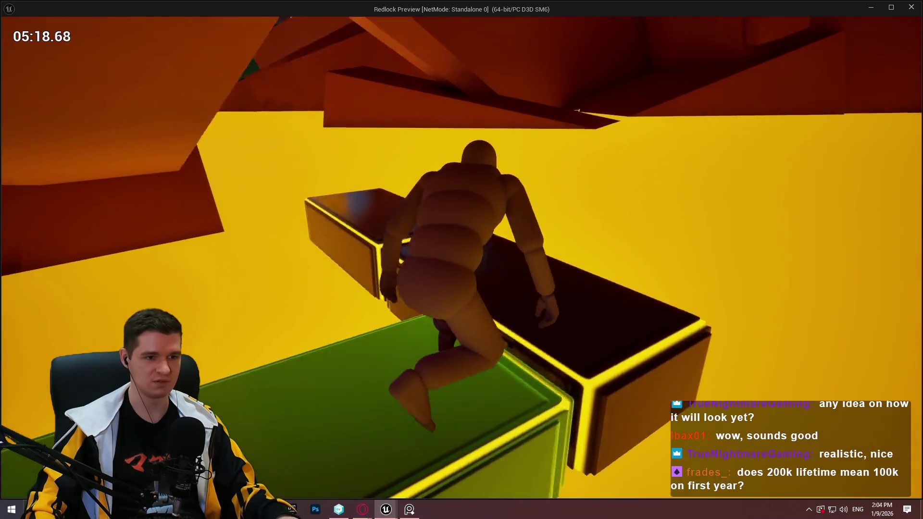
key(space)
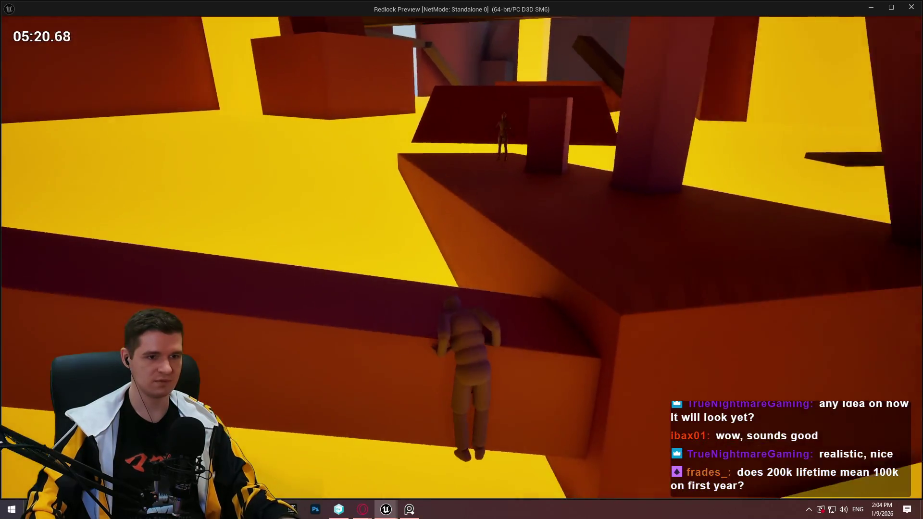
key(w)
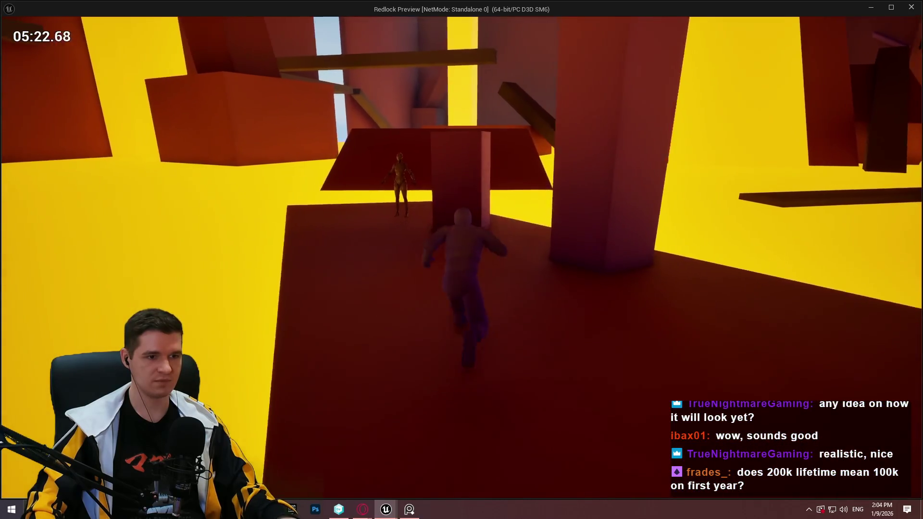
key(space)
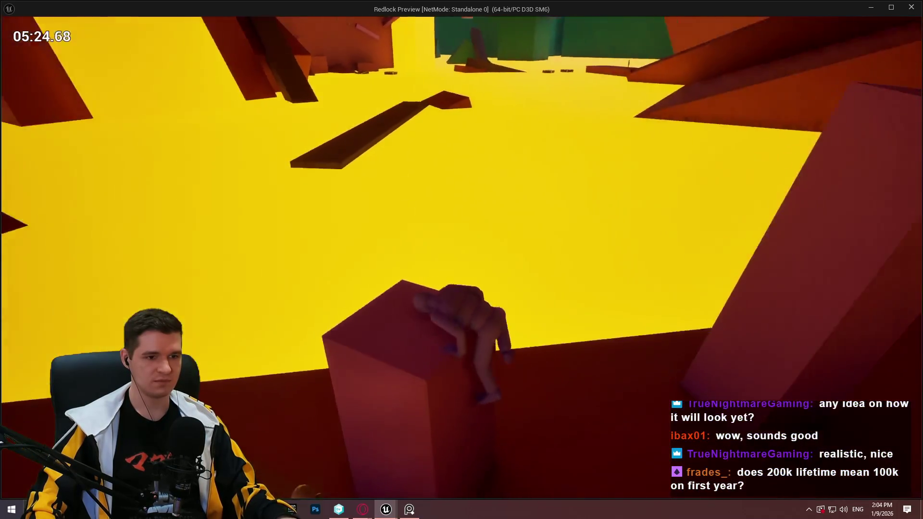
key(space)
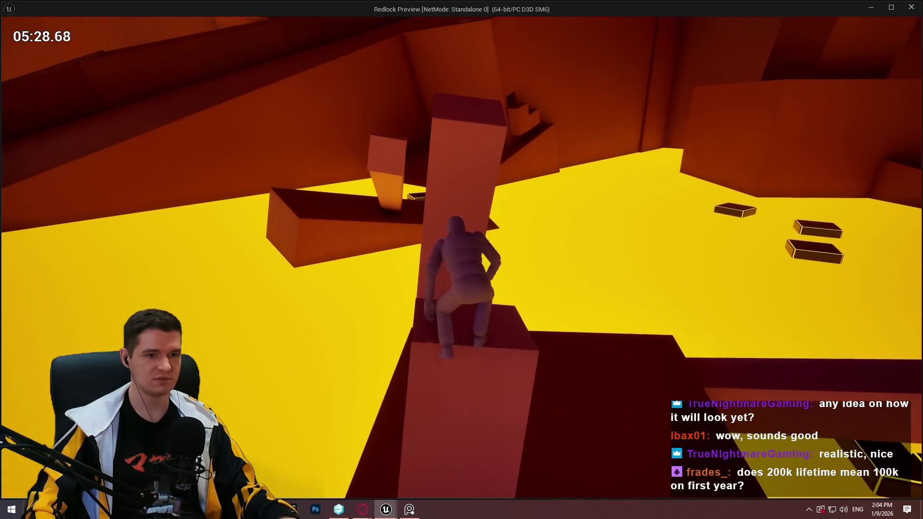
key(space)
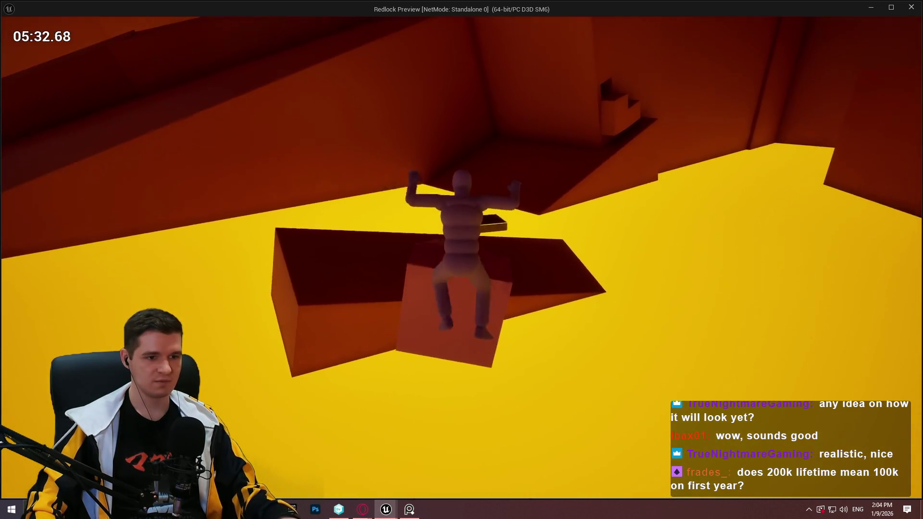
key(w)
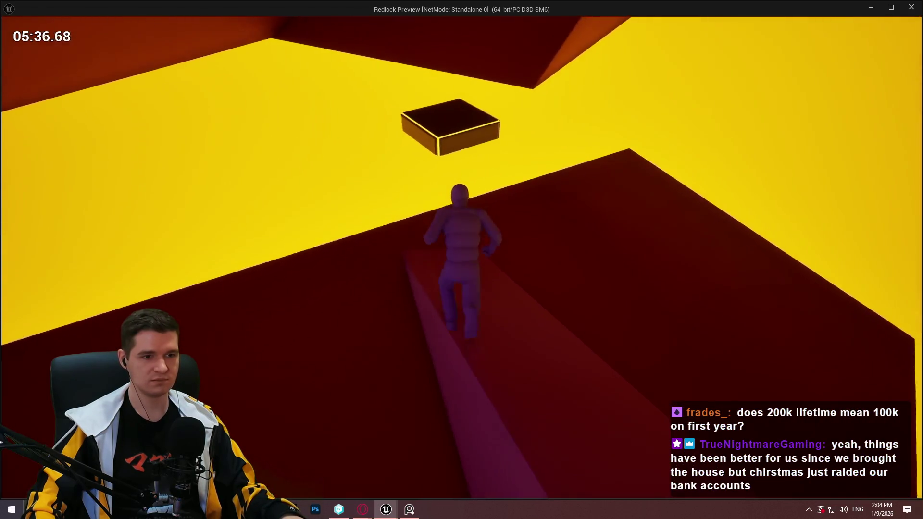
key(space)
key(space)
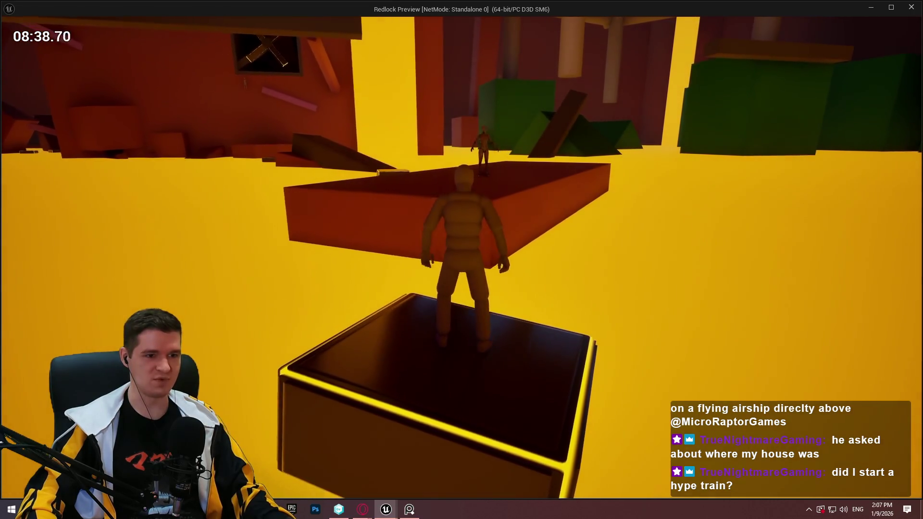
Step: Run and jump across the red platform, hop a box onto the dark ramp, and run to its end
key(w)
key(space)
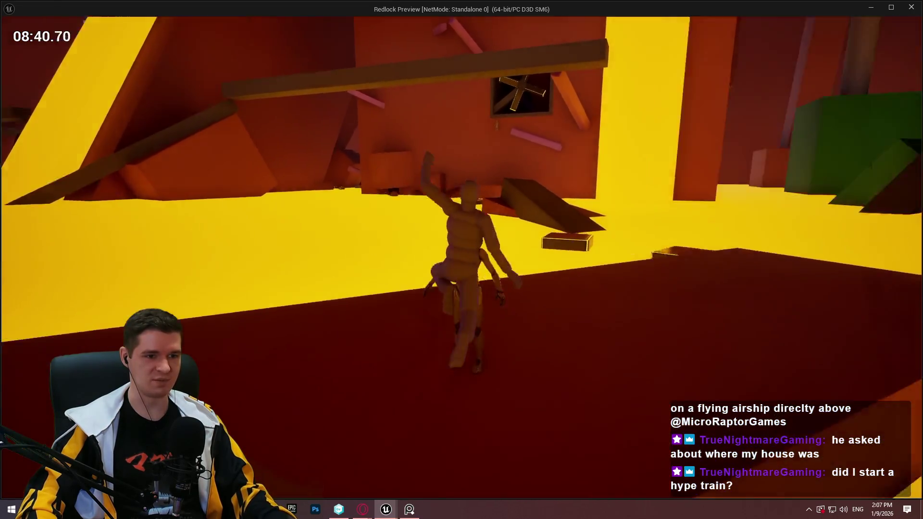
key(w)
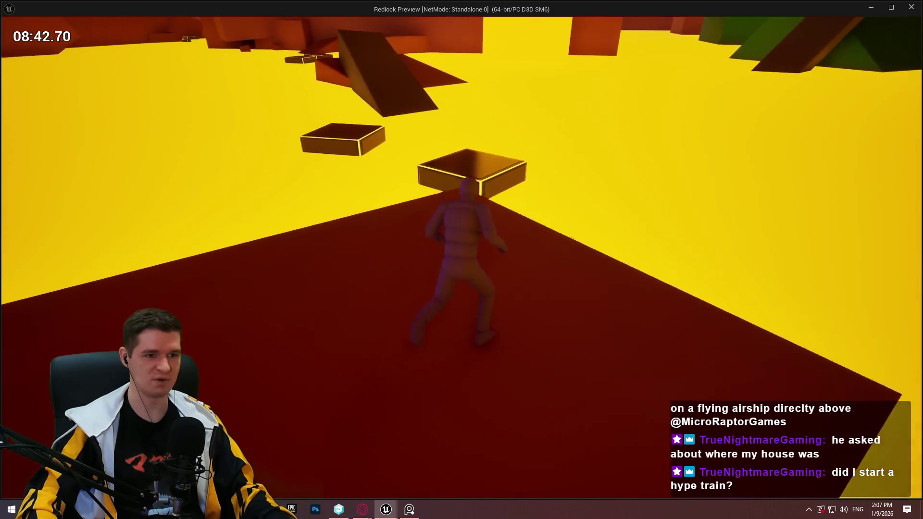
key(space)
key(space)
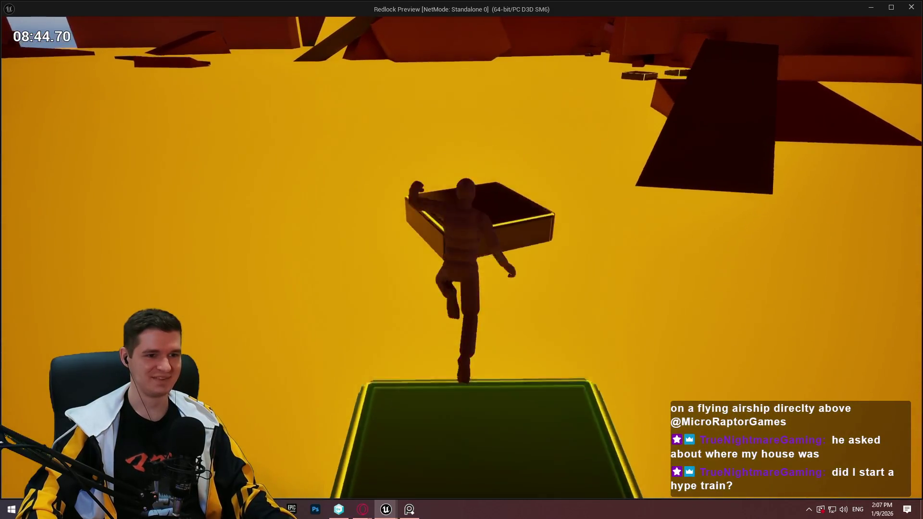
key(space)
key(w)
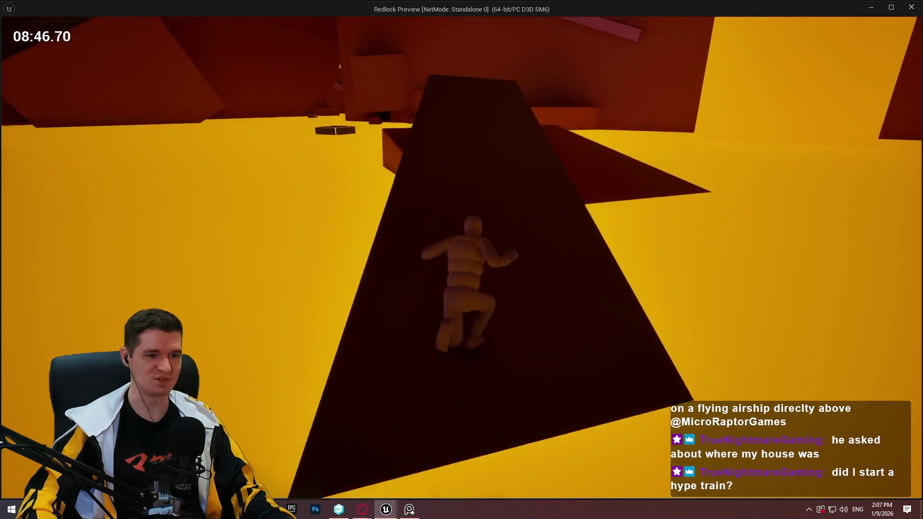
key(w)
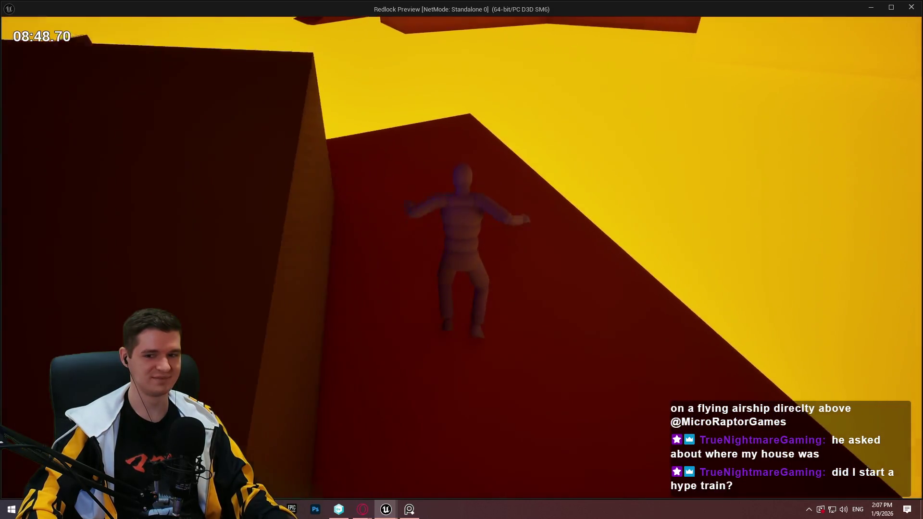
key(w)
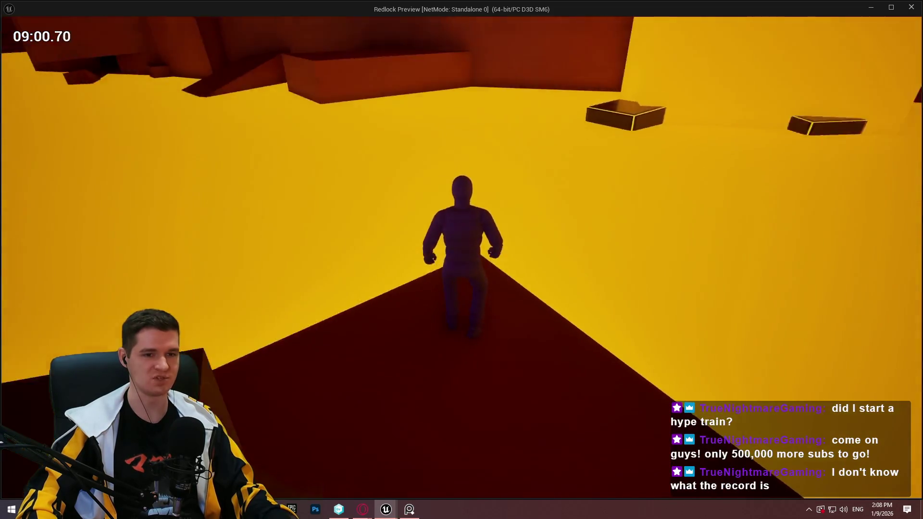
Step: Jump over the floating platform onto the larger block, climb its ledge, and walk along the red ridge
key(w)
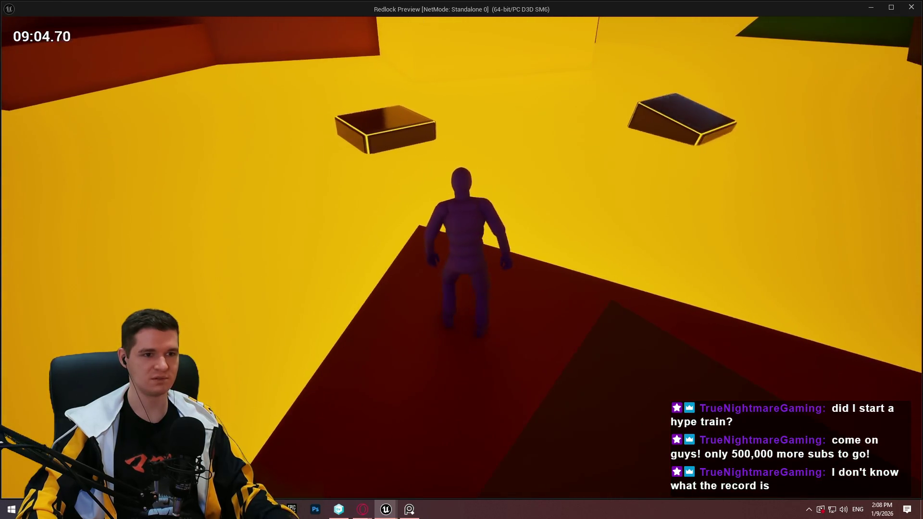
key(space)
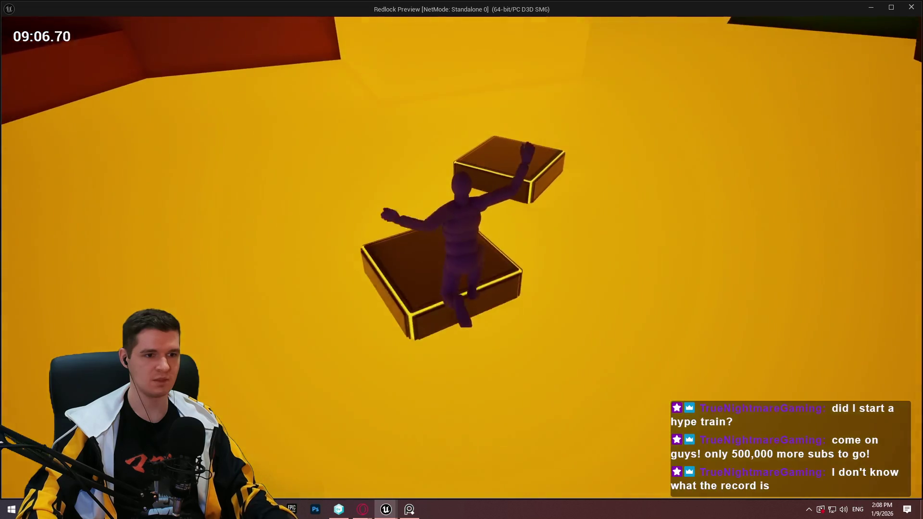
key(space)
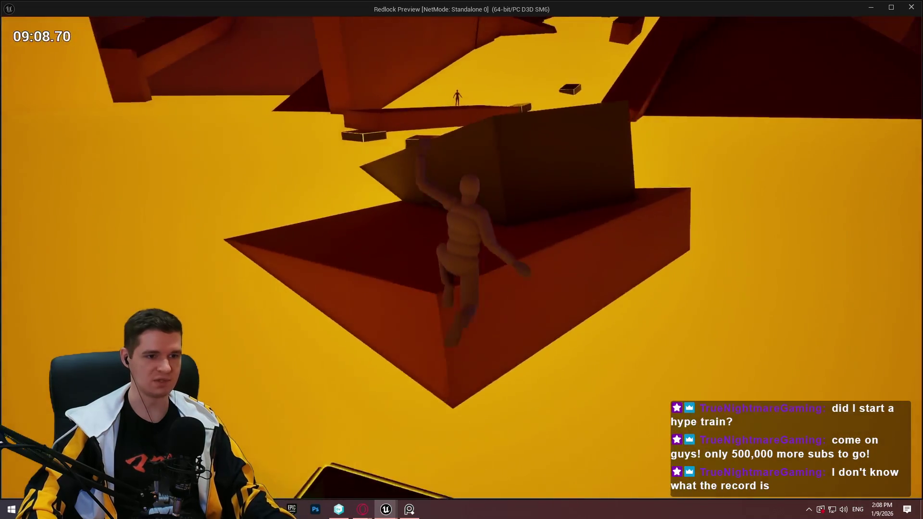
key(space)
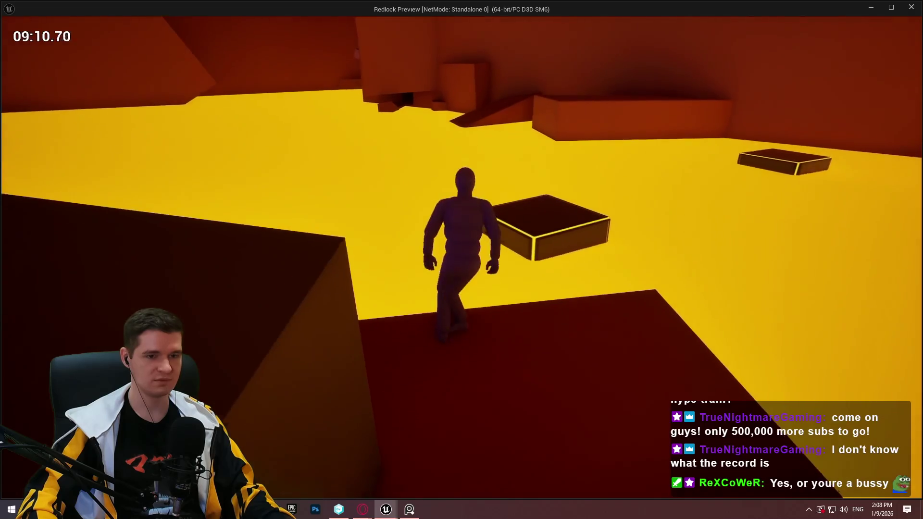
key(w)
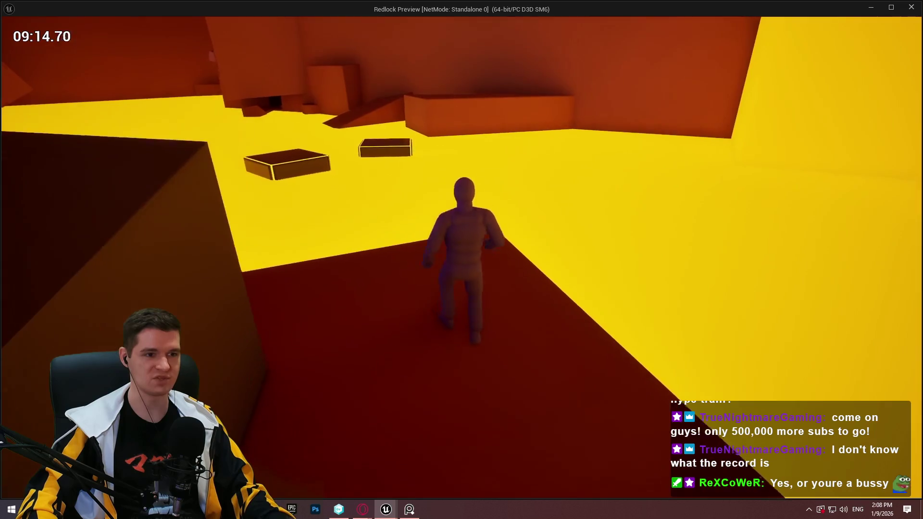
key(space)
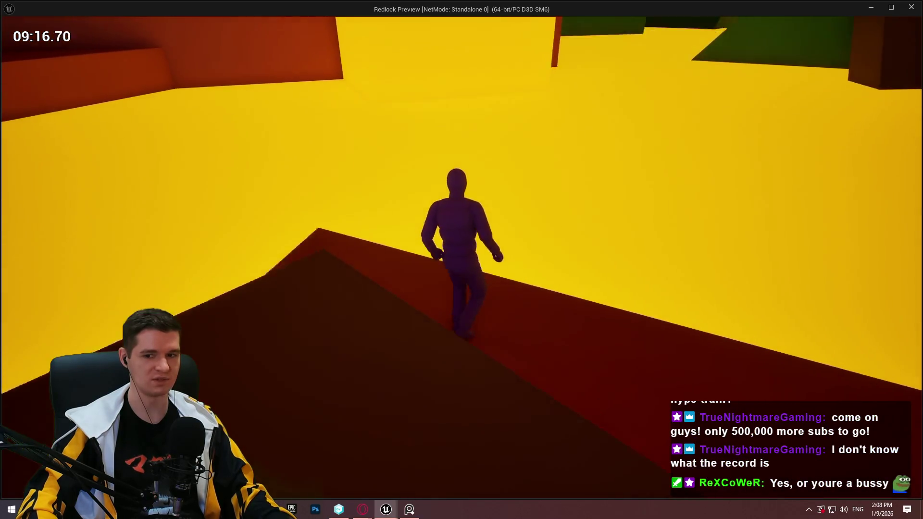
key(w)
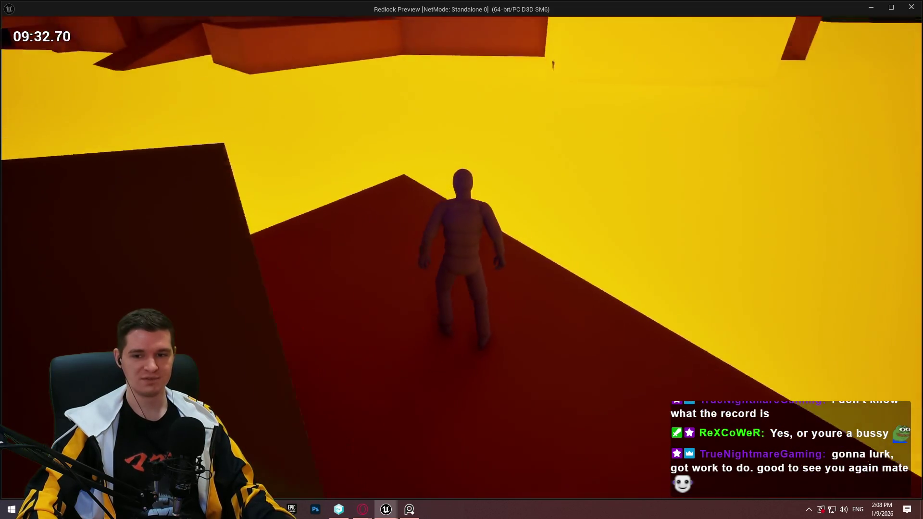
Step: Run off the red ridge across the floating gold-edged platforms and climb onto the overhead block
key(w)
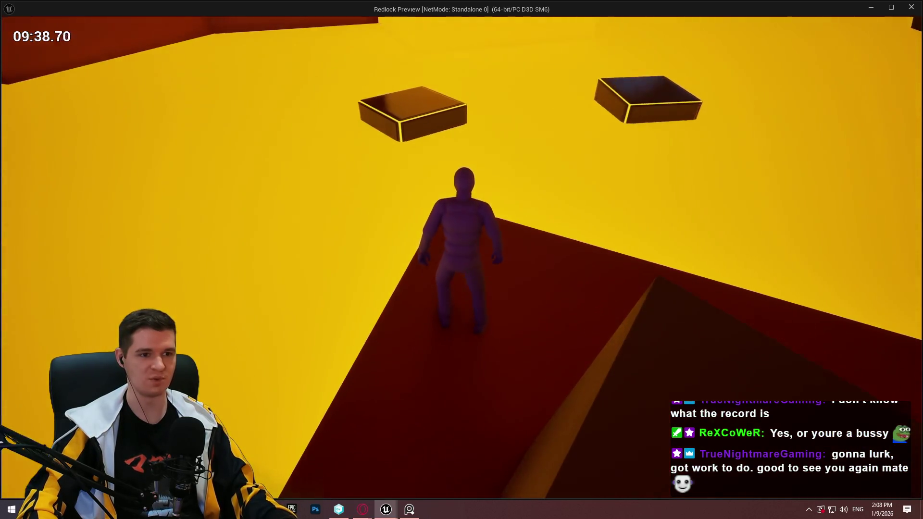
key(space)
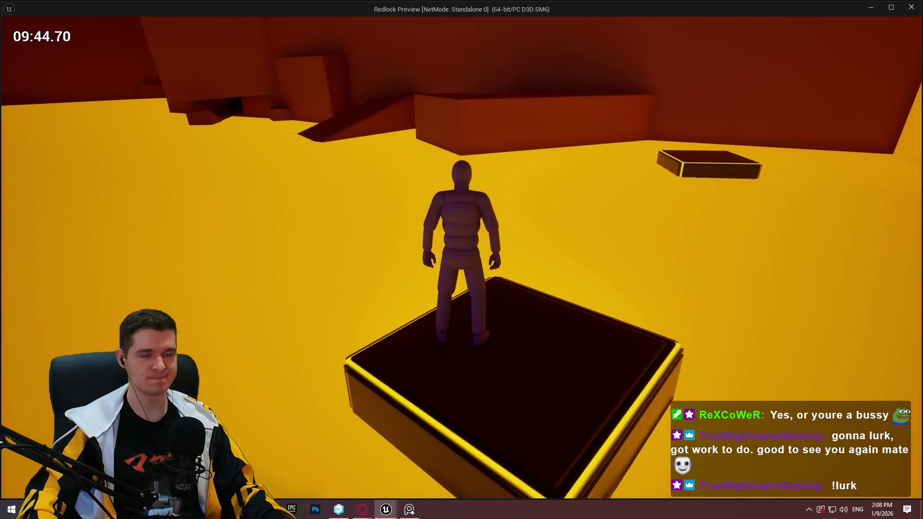
key(w)
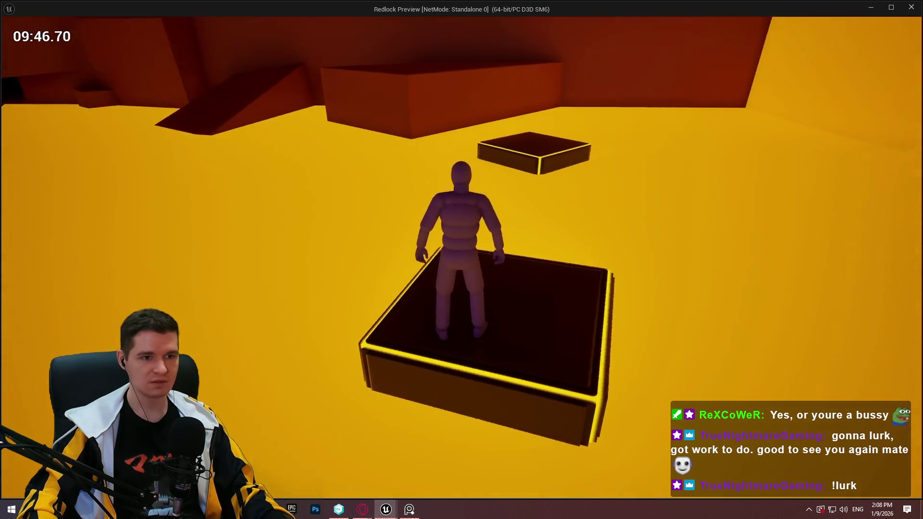
key(space)
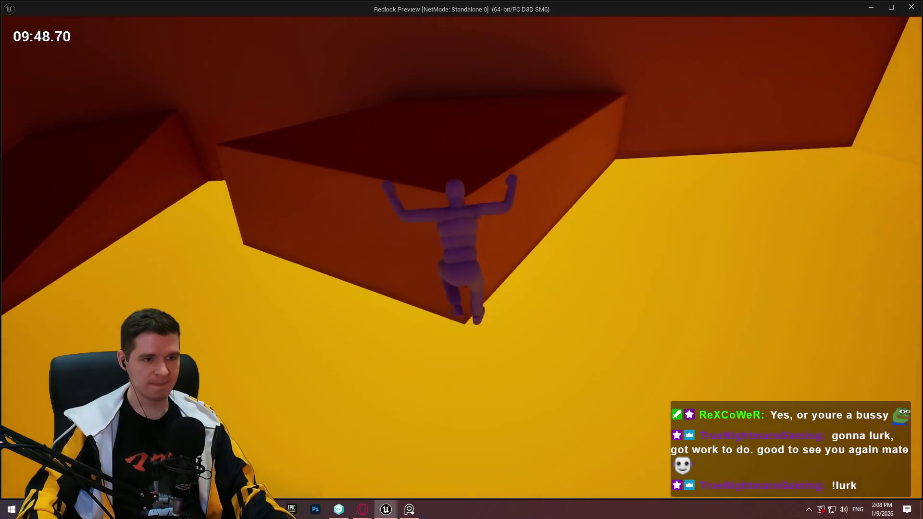
key(space)
Step: Run up the ramp, catch and mantle the tall block, then leap to the next ledge
key(w)
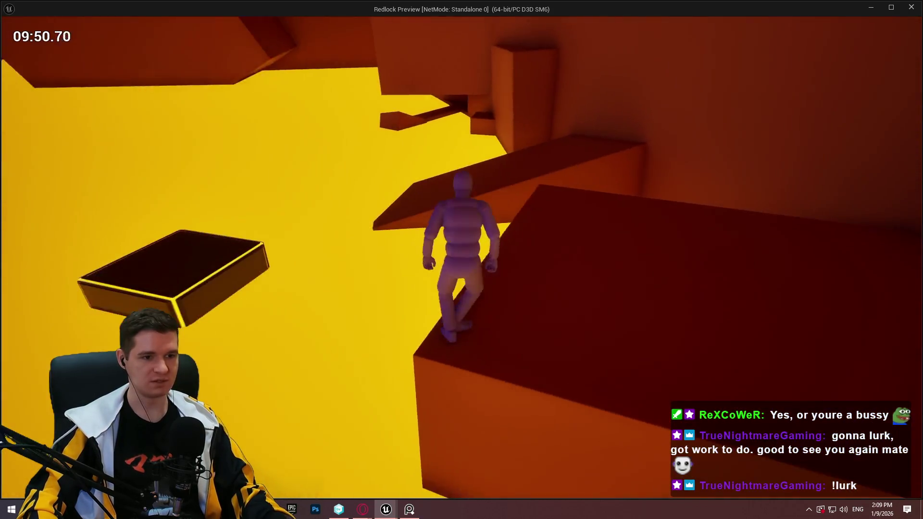
key(space)
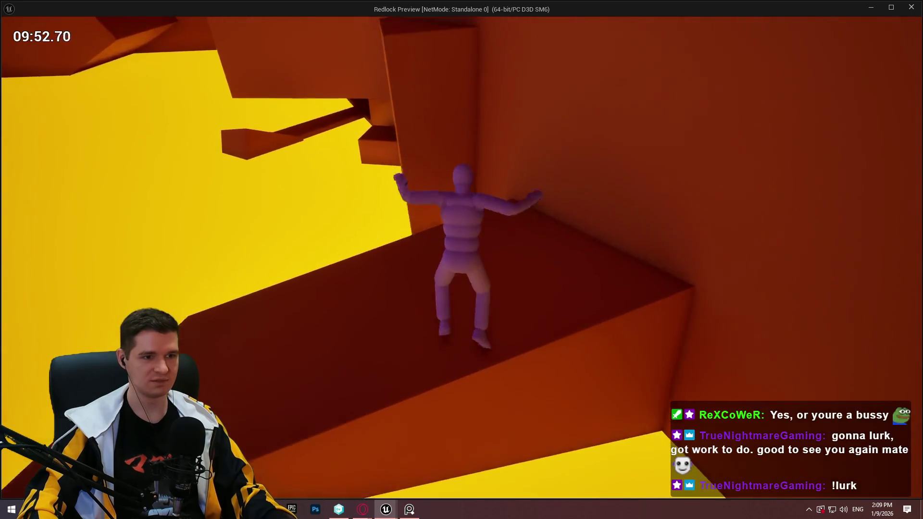
key(space)
key(w)
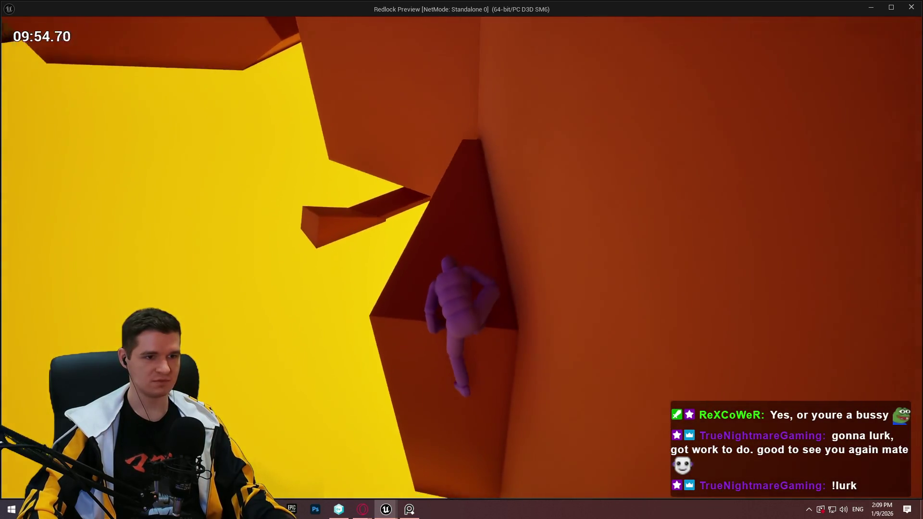
key(space)
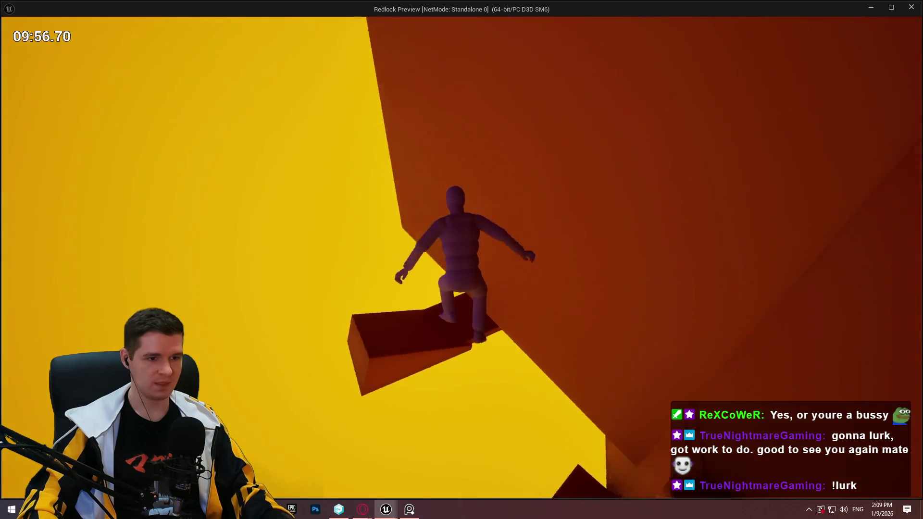
Step: Crouch into the low gap and crawl through the dark tunnel out into the red-lit room
key(w)
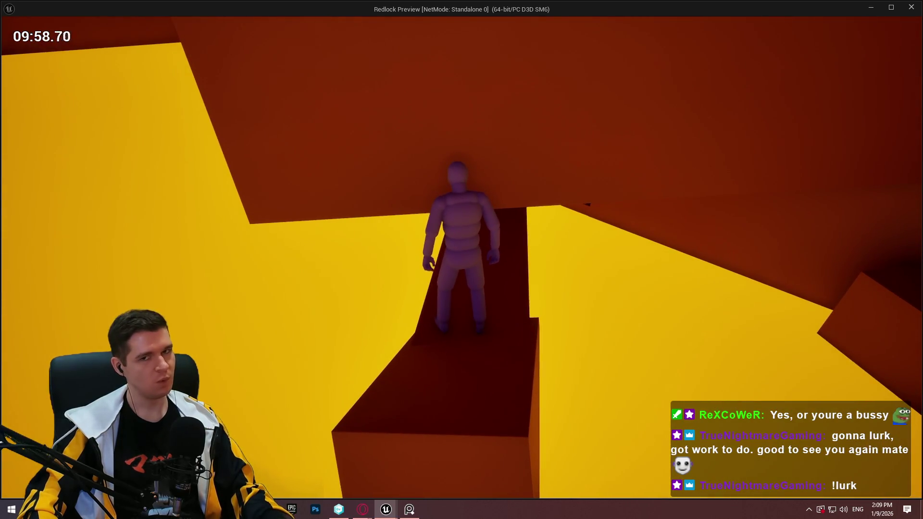
key(w)
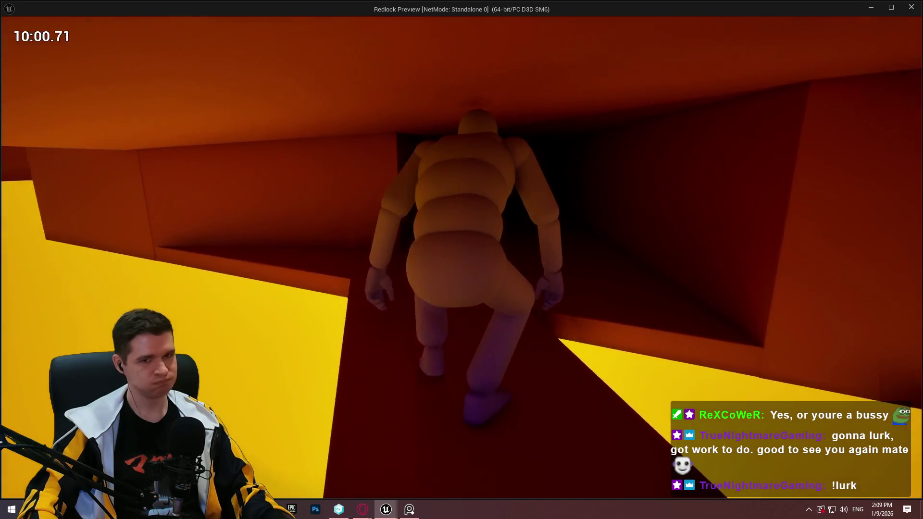
key(w)
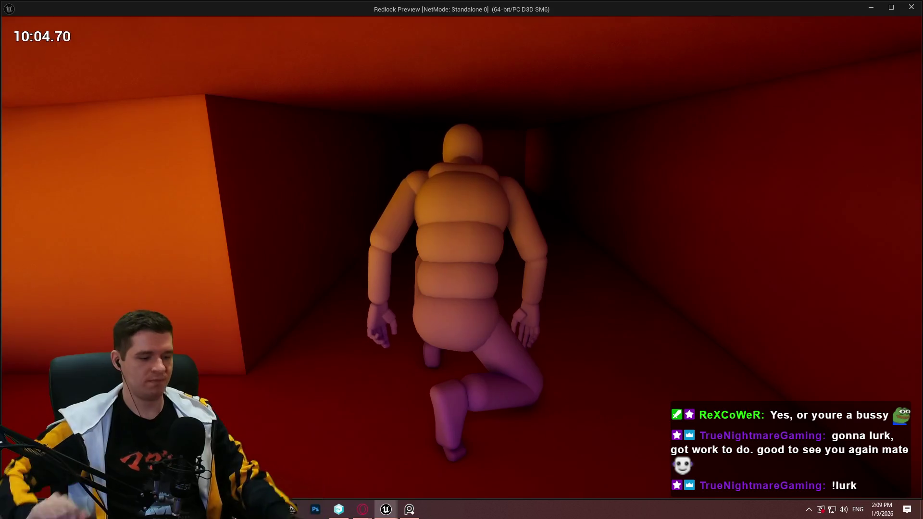
key(w)
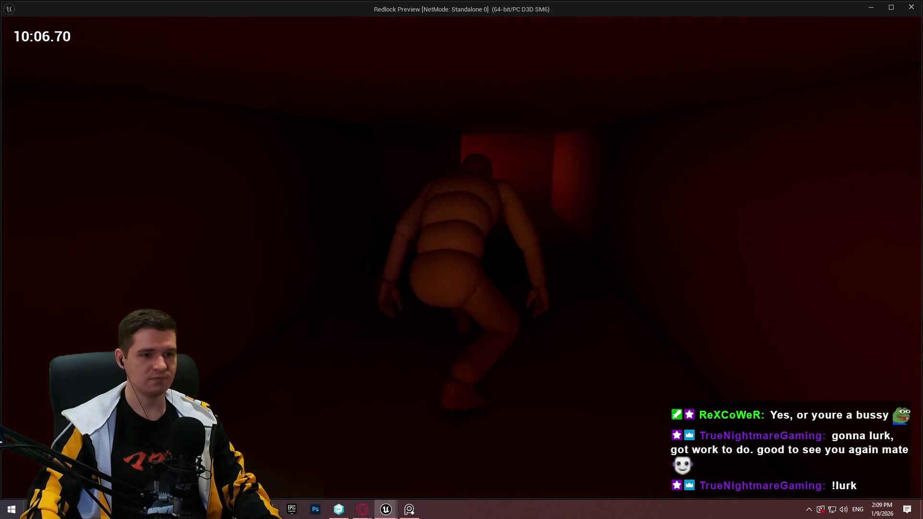
key(w)
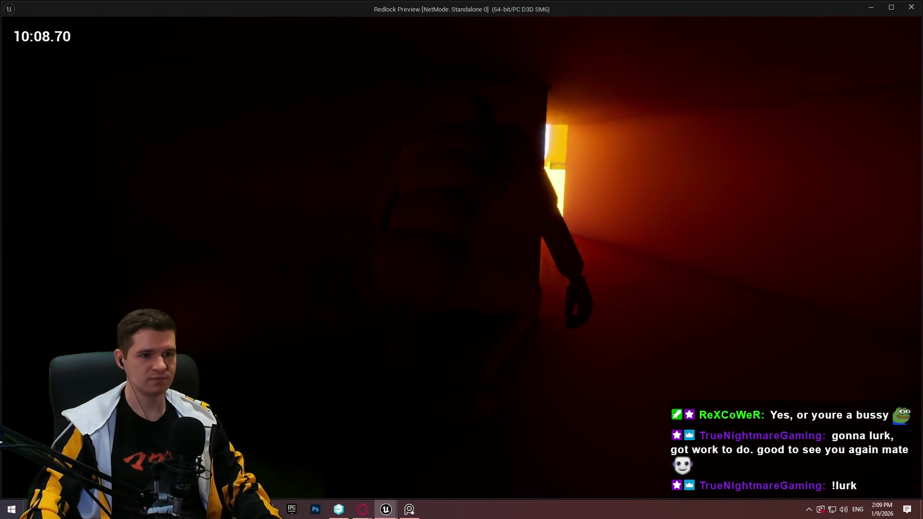
key(w)
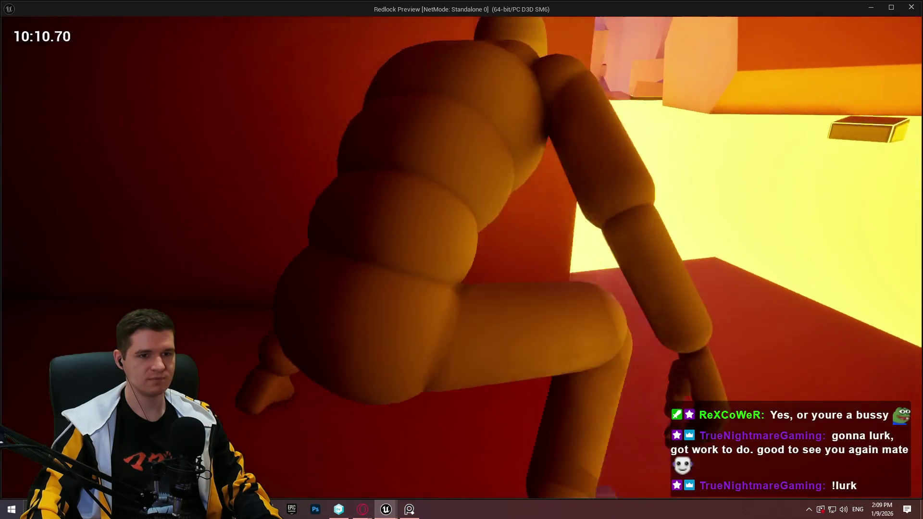
Step: Jump and climb the wall ledges up onto the dark beam
key(w)
key(space)
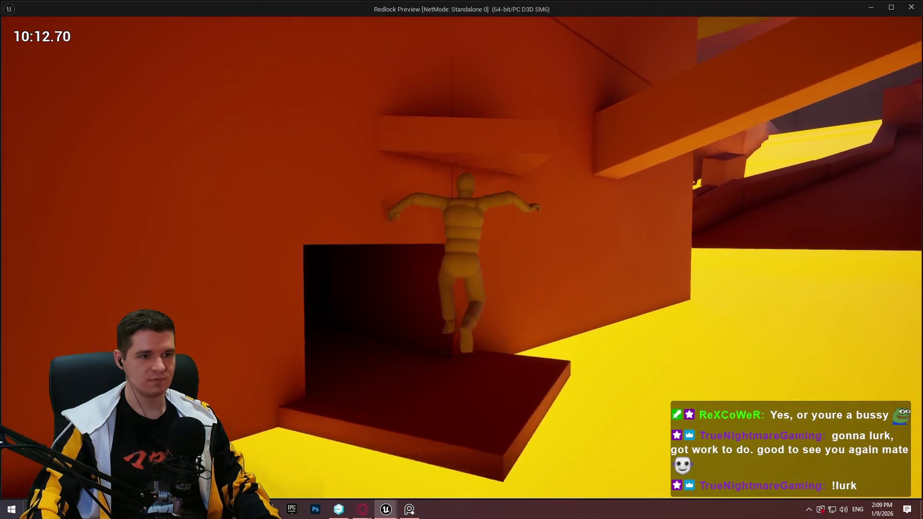
key(space)
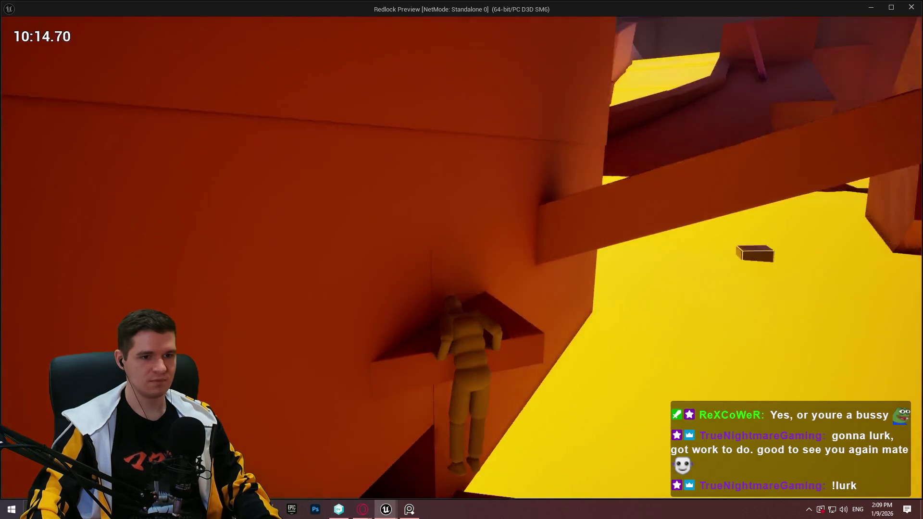
key(w)
key(space)
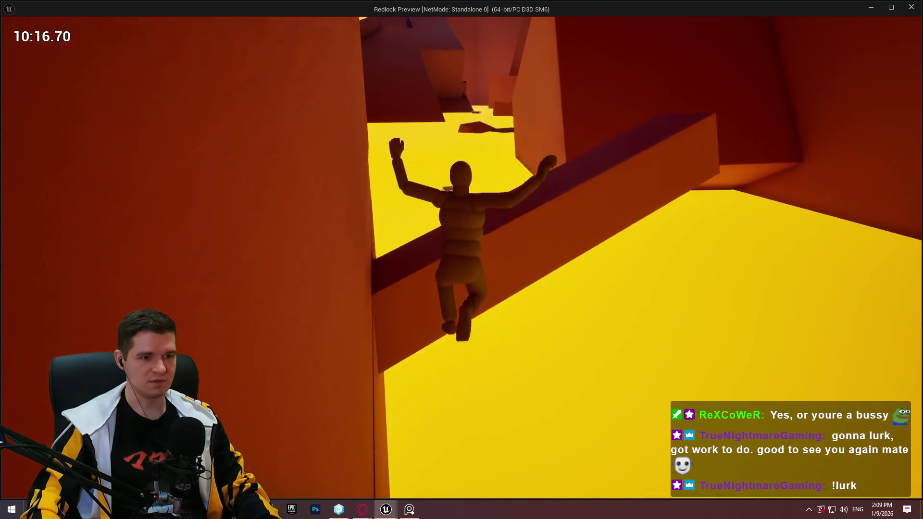
key(w)
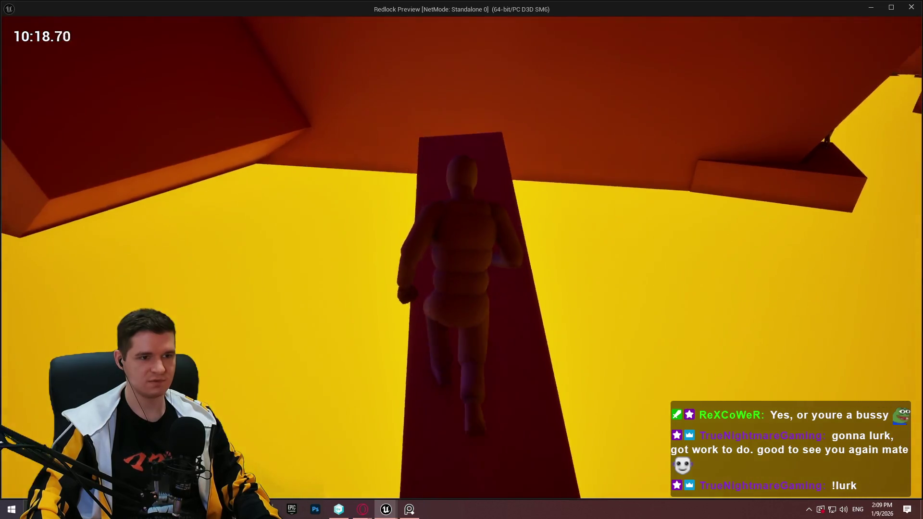
Step: Walk to the end of the dark beam, crouch, then jump onto the floating box
key(w)
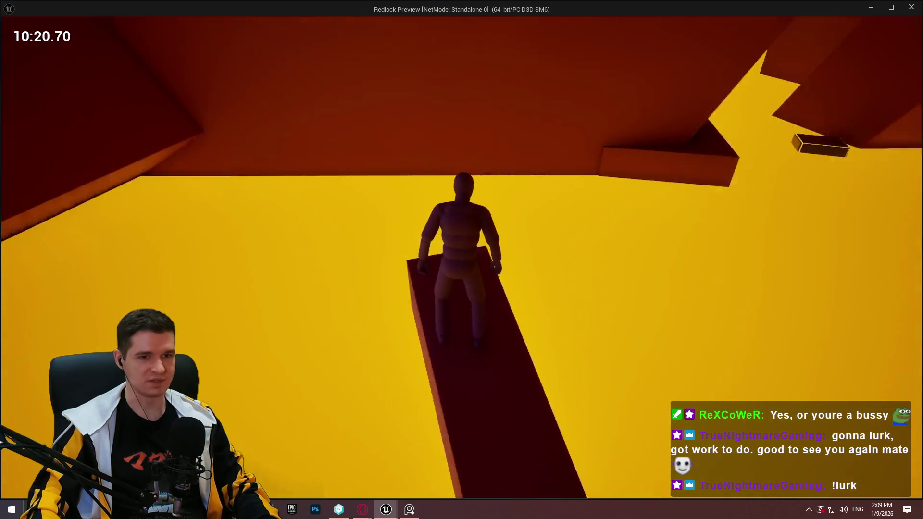
key(w)
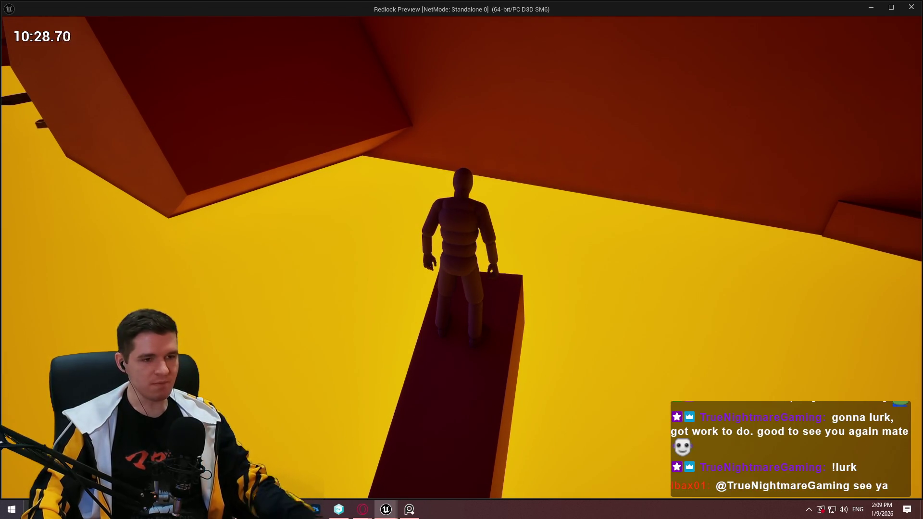
key(c)
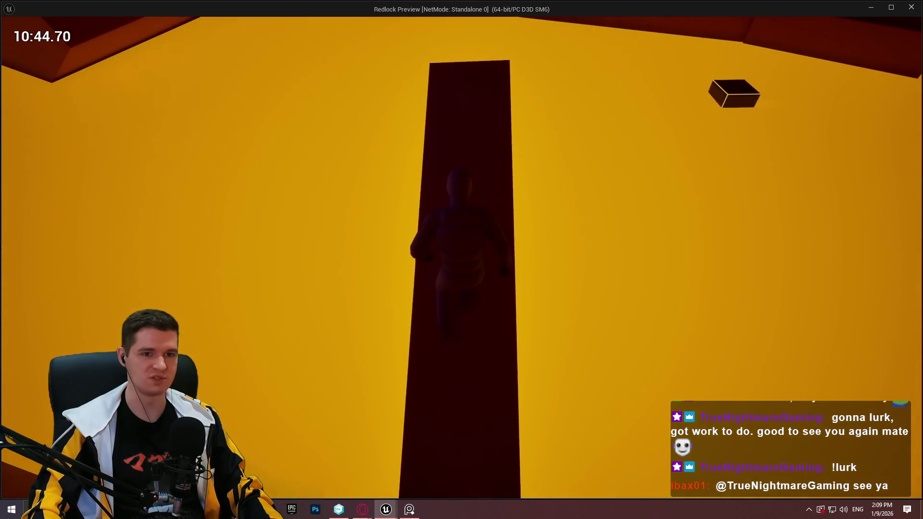
key(space)
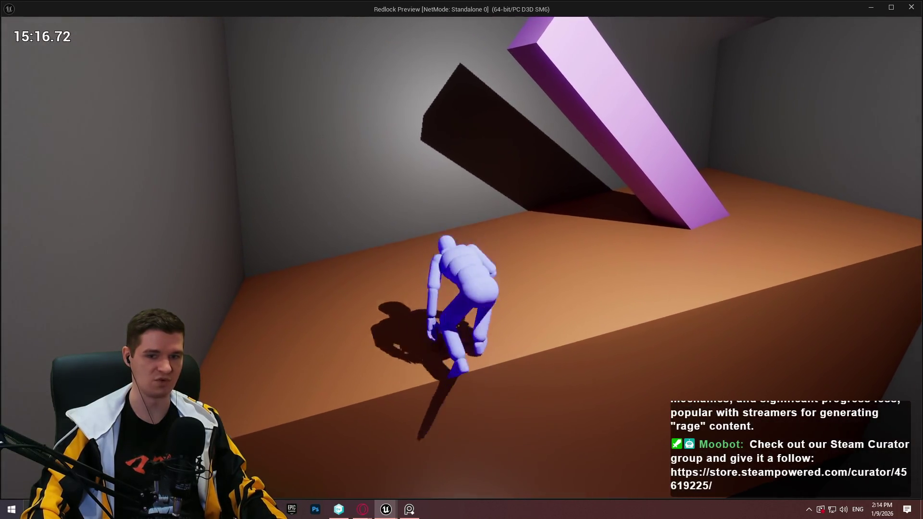
Step: Mantle the ledge wall and shuffle along the narrow wall ledge above the lava onto the small block
key(w)
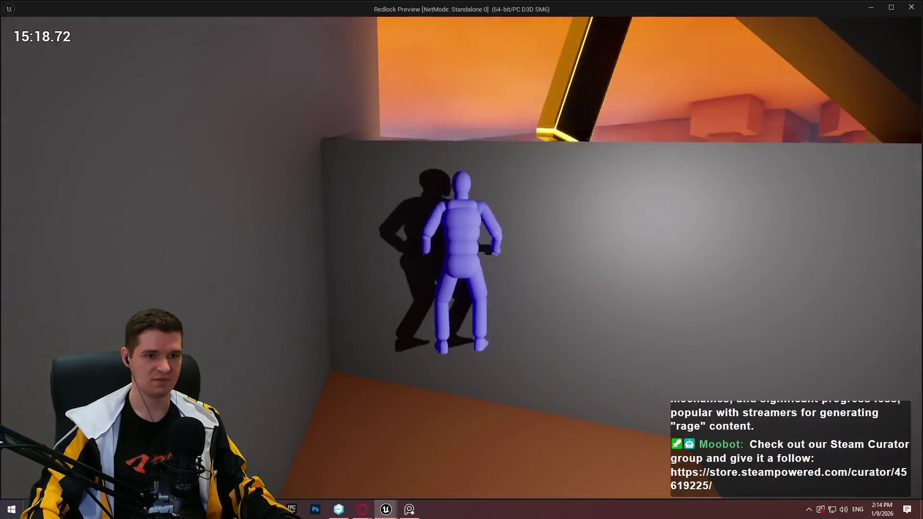
key(space)
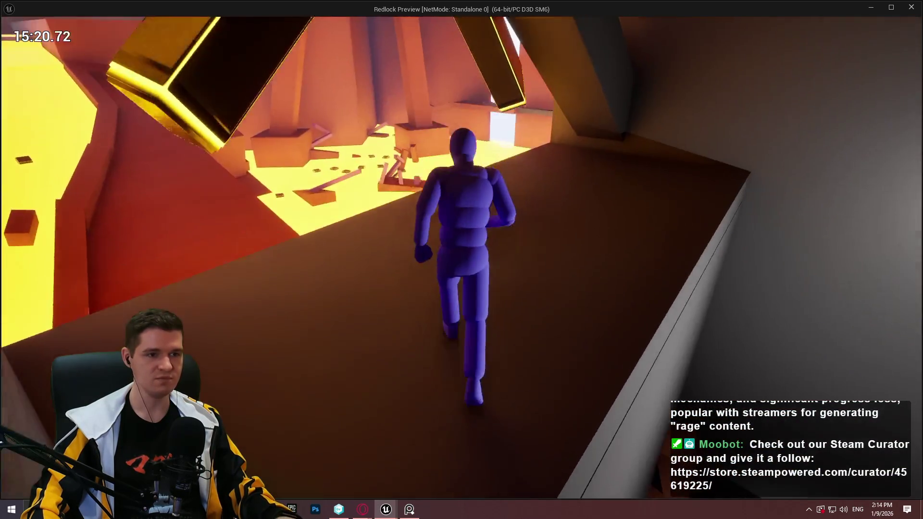
key(w)
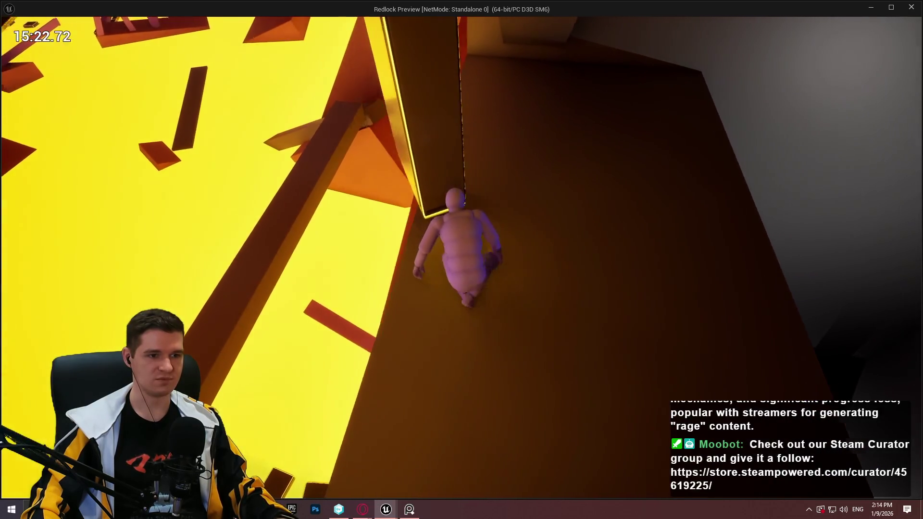
key(w)
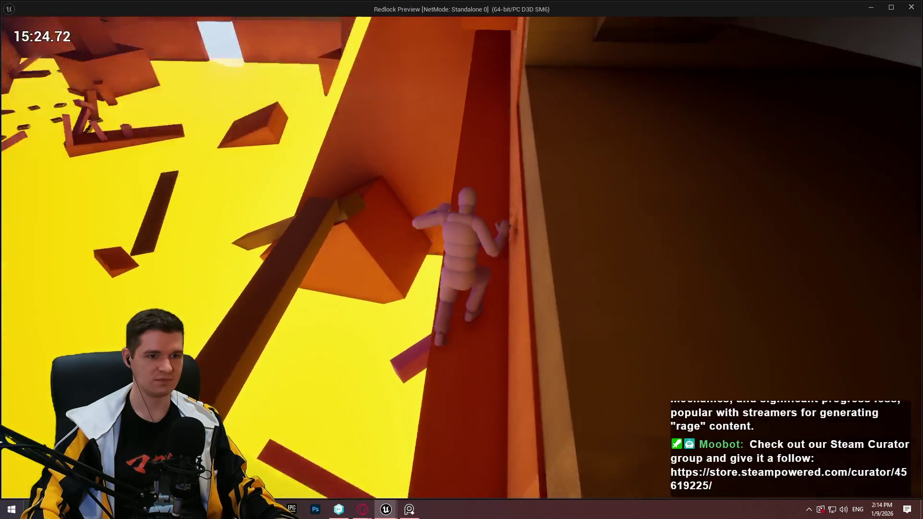
key(w)
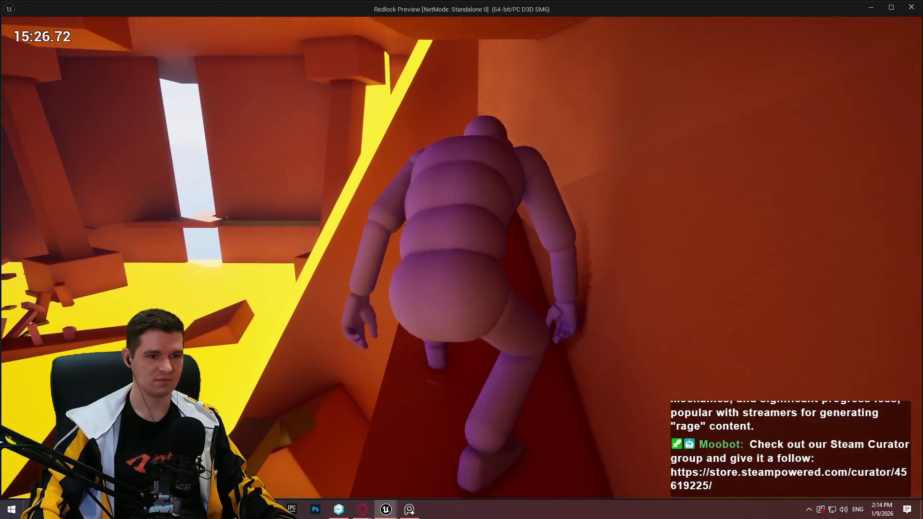
key(w)
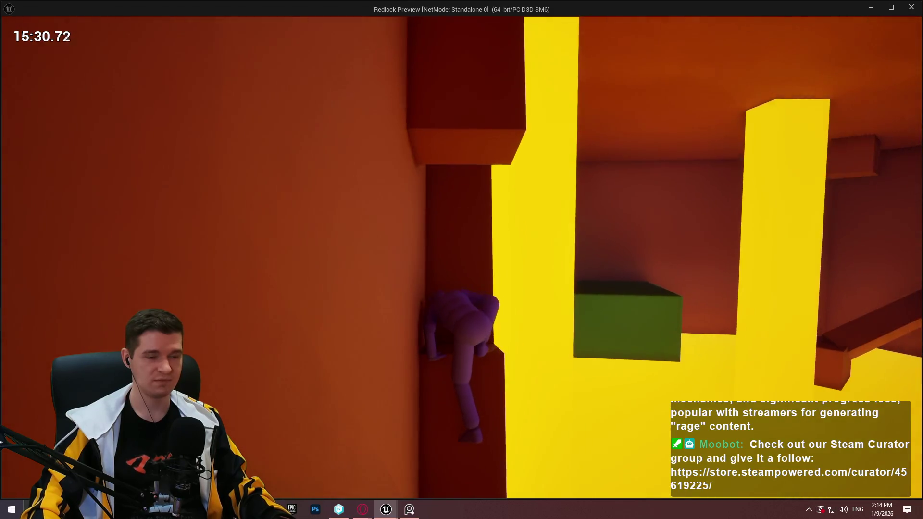
key(w)
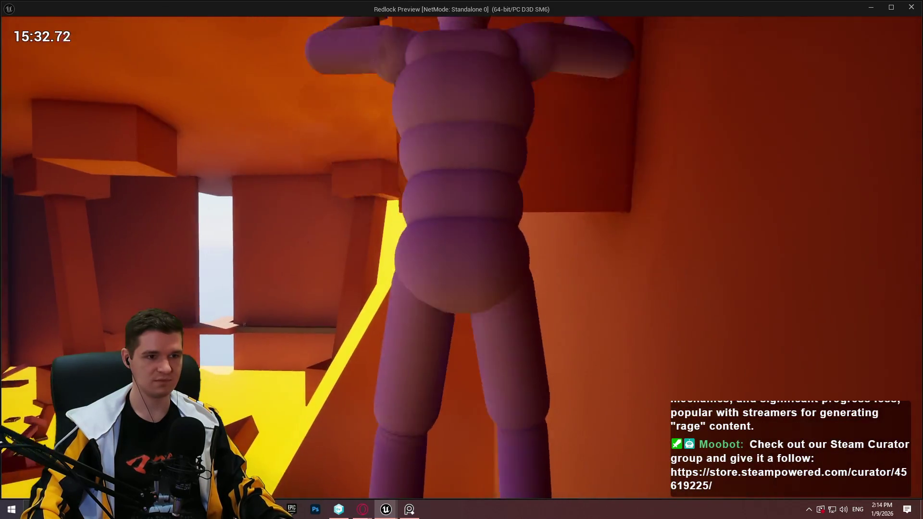
key(w)
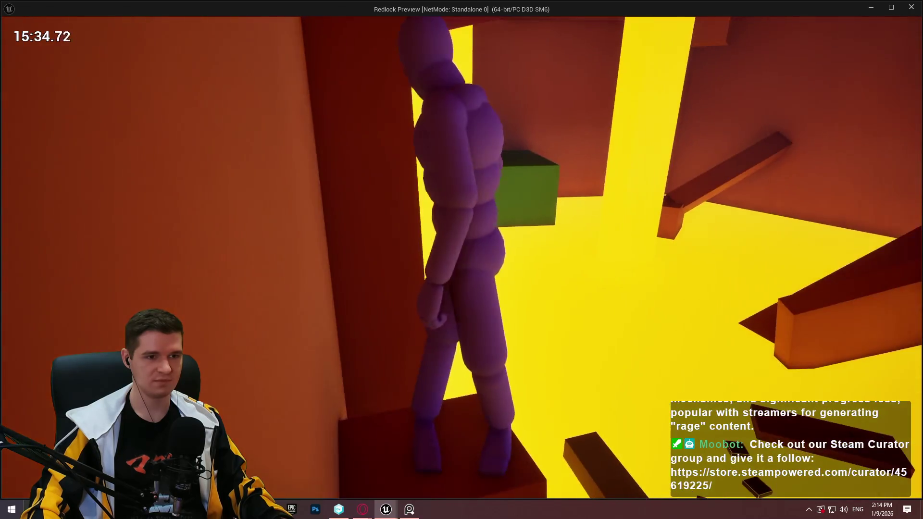
key(w)
Step: Hang from the red beam, climb the higher orange ledges, and get onto the red diagonal beam
key(w)
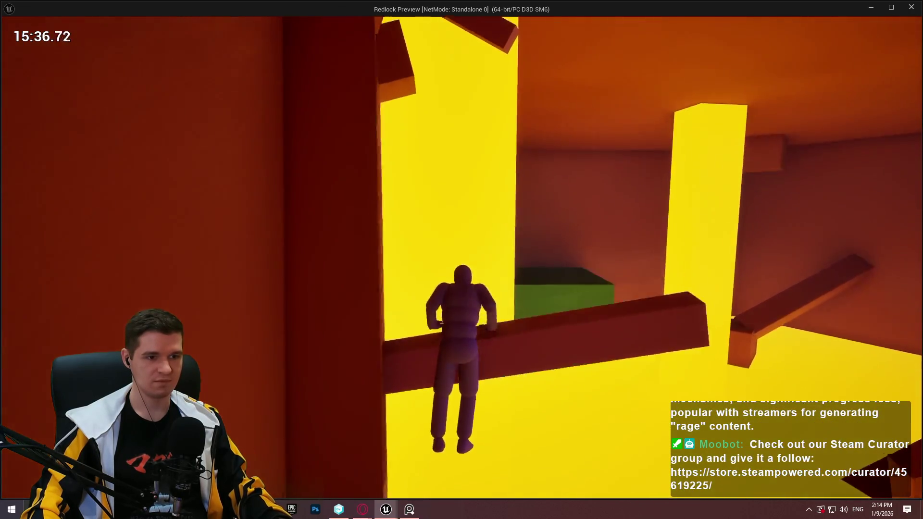
key(w)
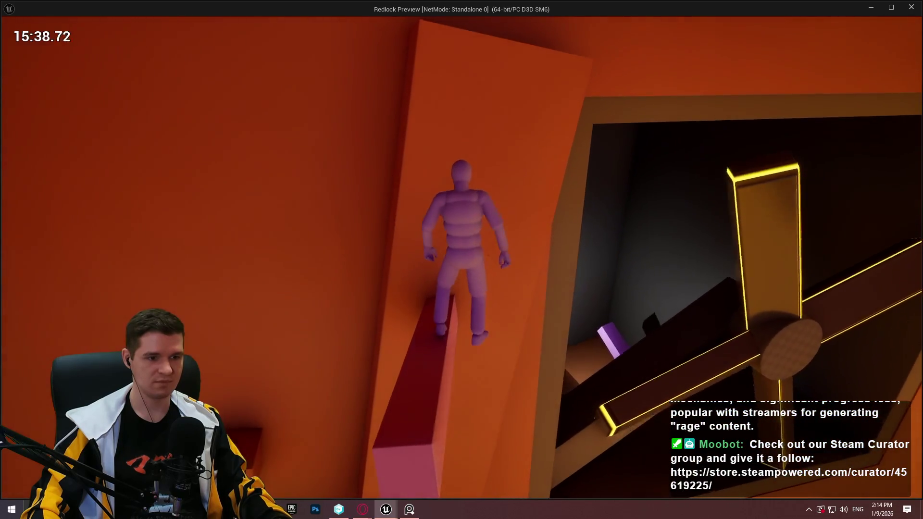
key(w)
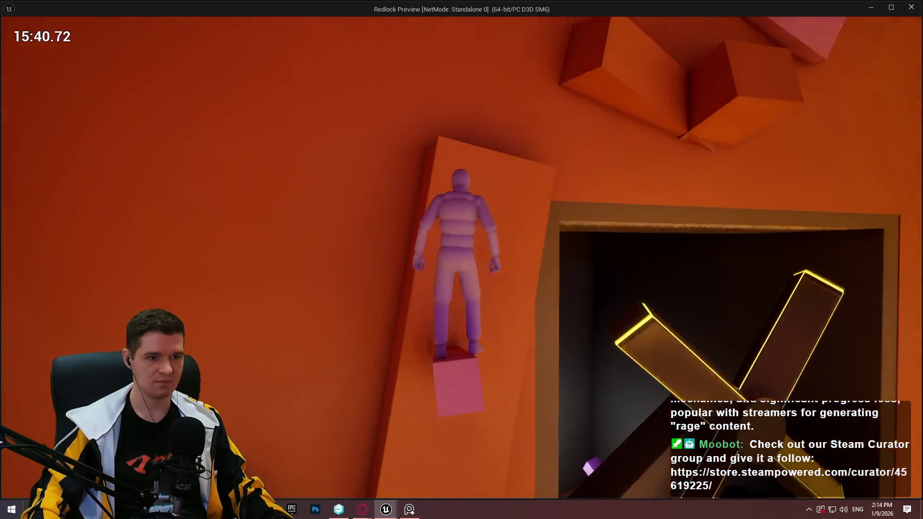
key(w)
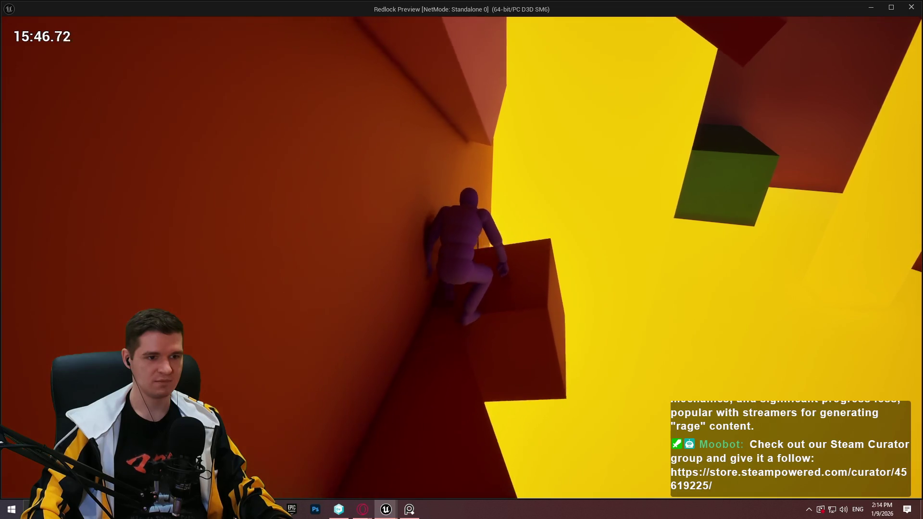
key(w)
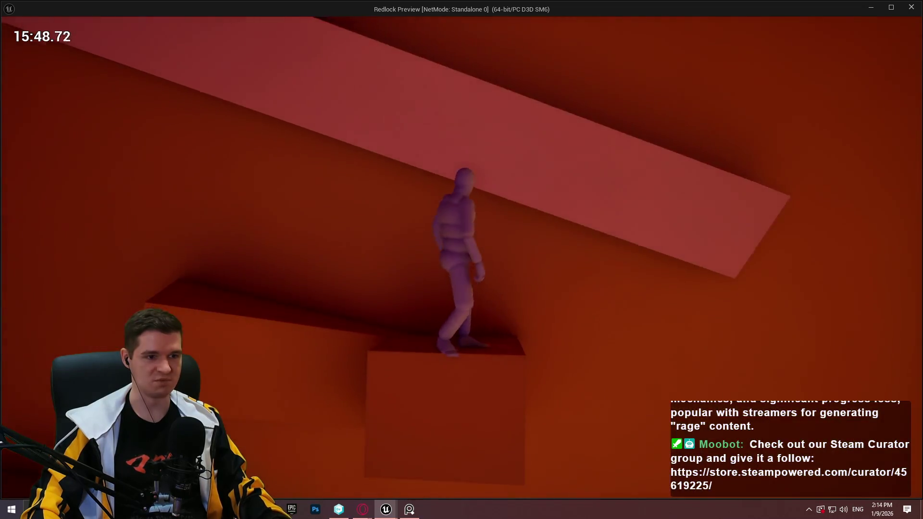
key(w)
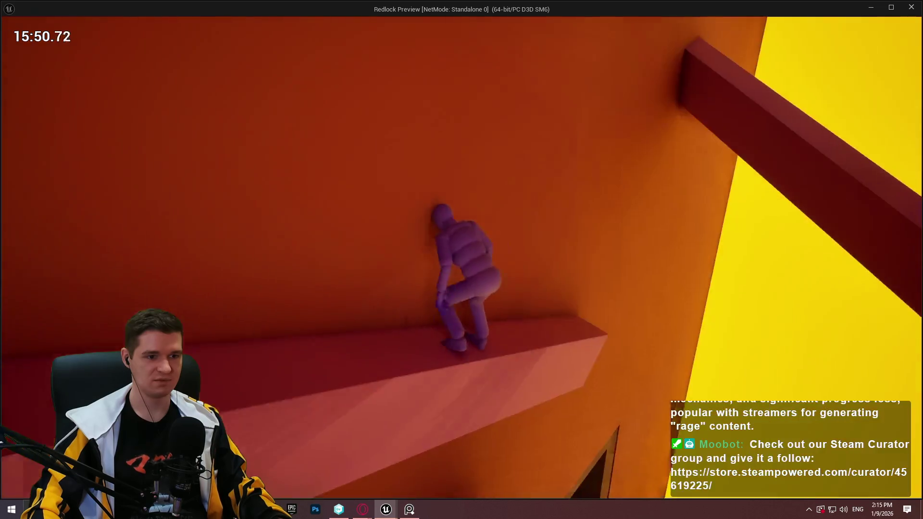
key(space)
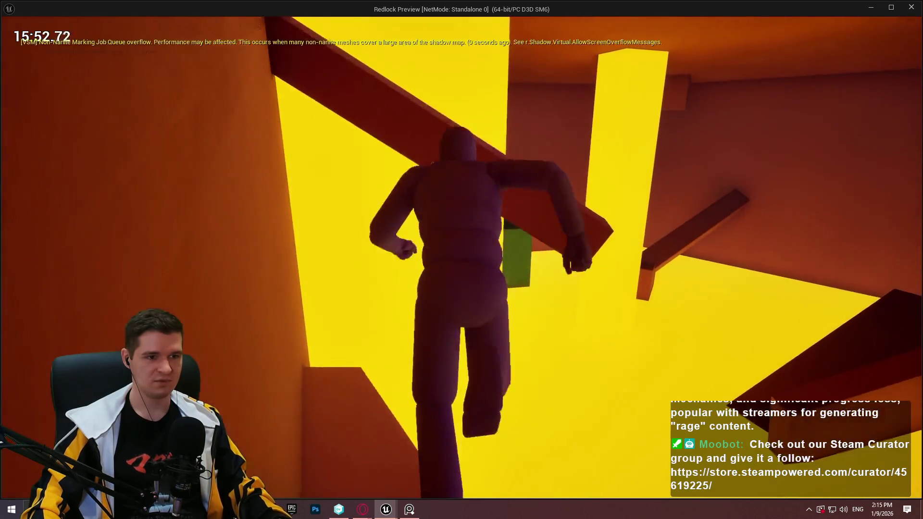
key(w)
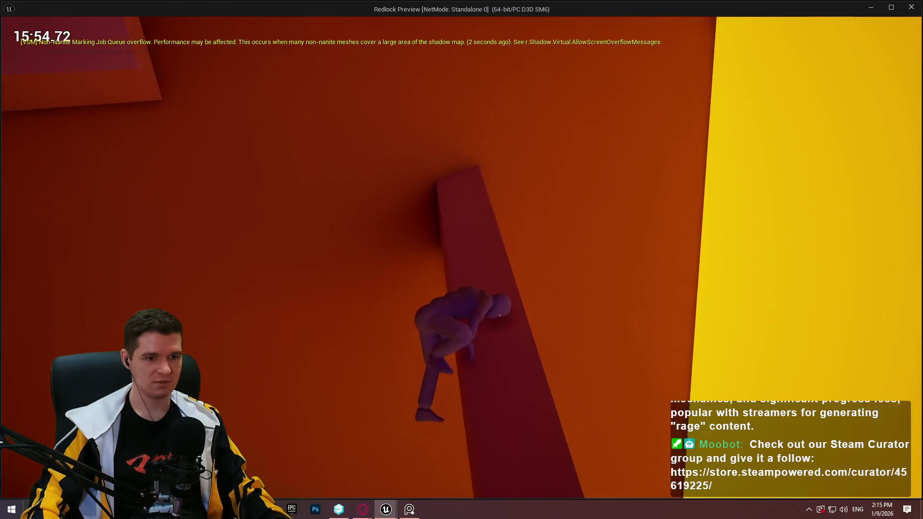
key(w)
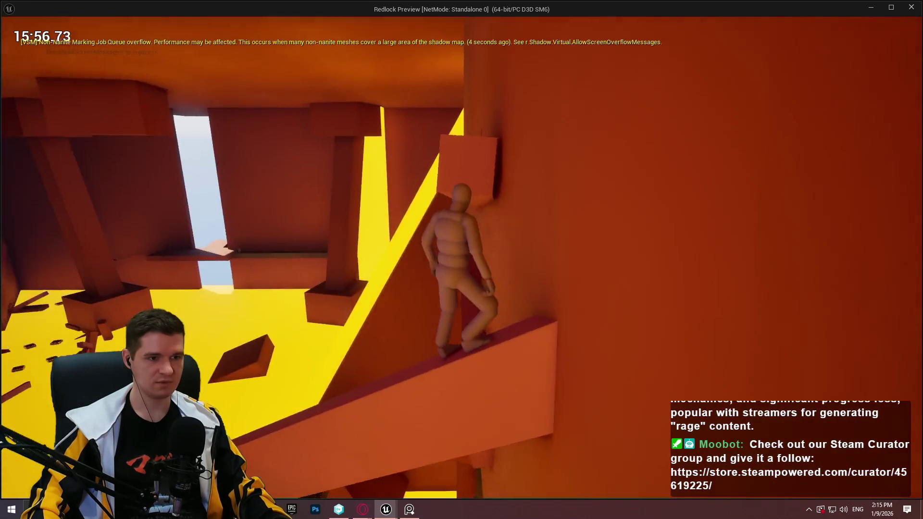
key(space)
Step: Walk the red beam into the dark opening, climb the orange shaft onto its box, and leap for the higher ledge
key(w)
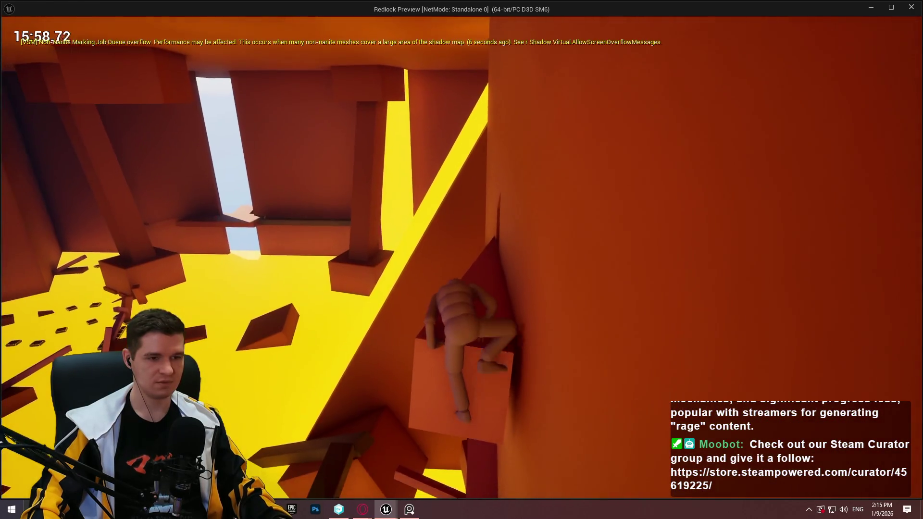
key(w)
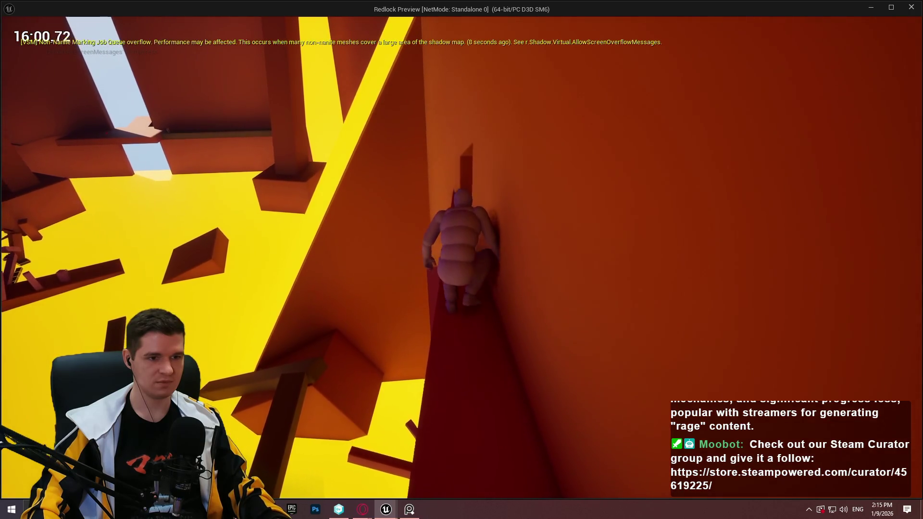
key(w)
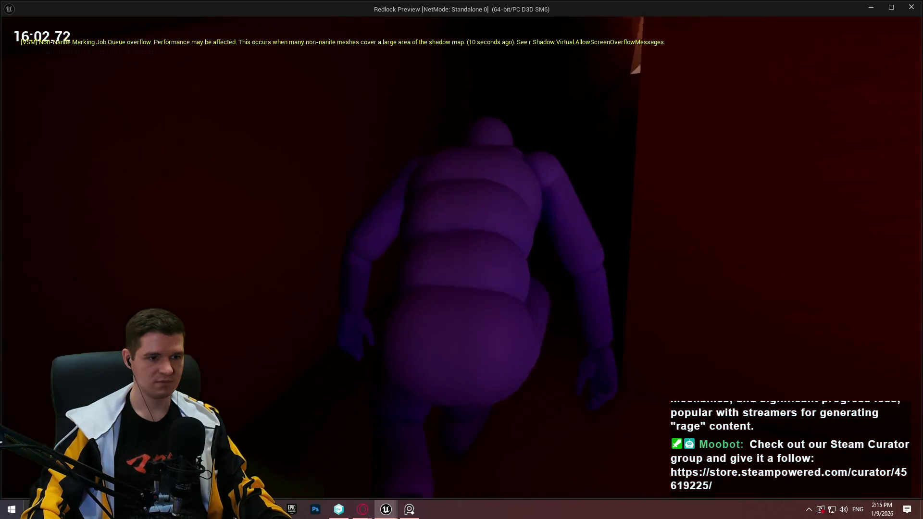
key(w)
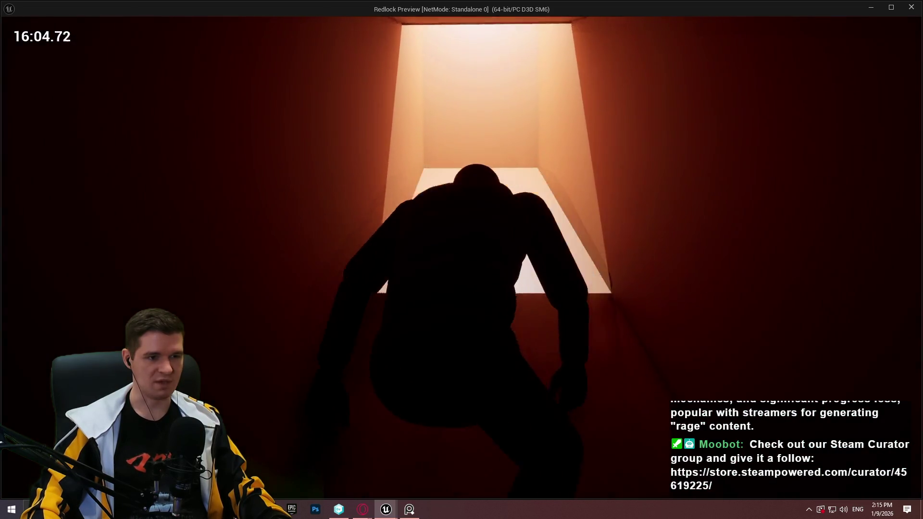
key(w)
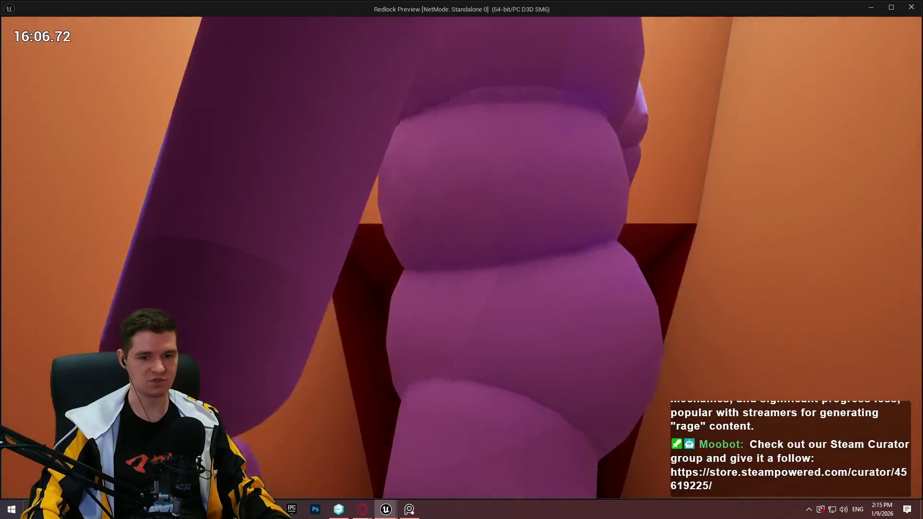
key(w)
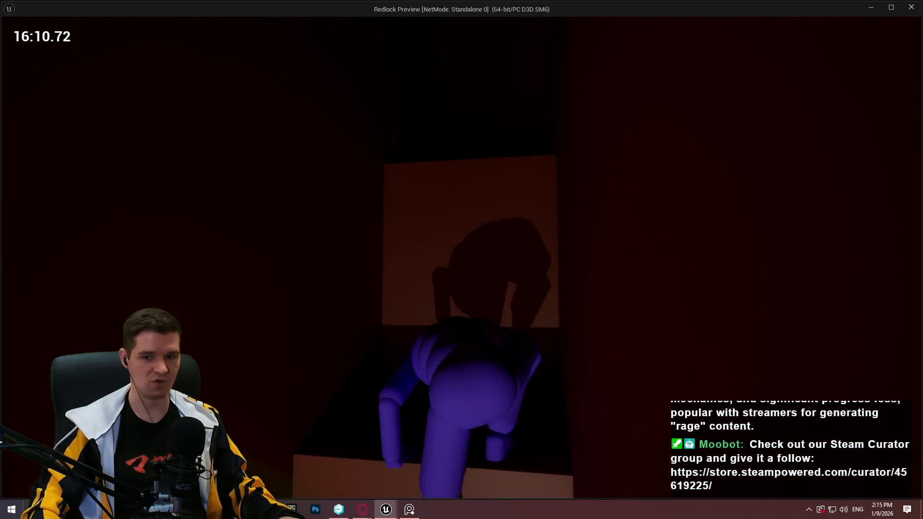
key(w)
key(w)
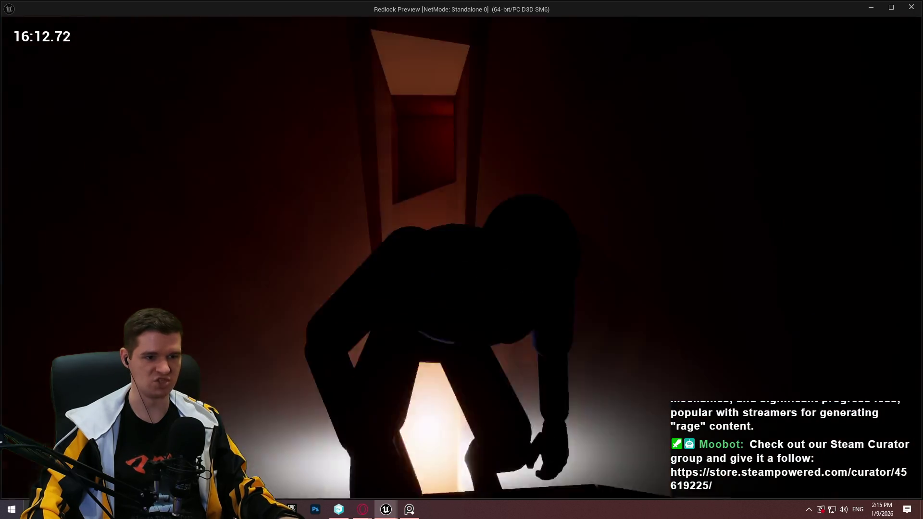
key(w)
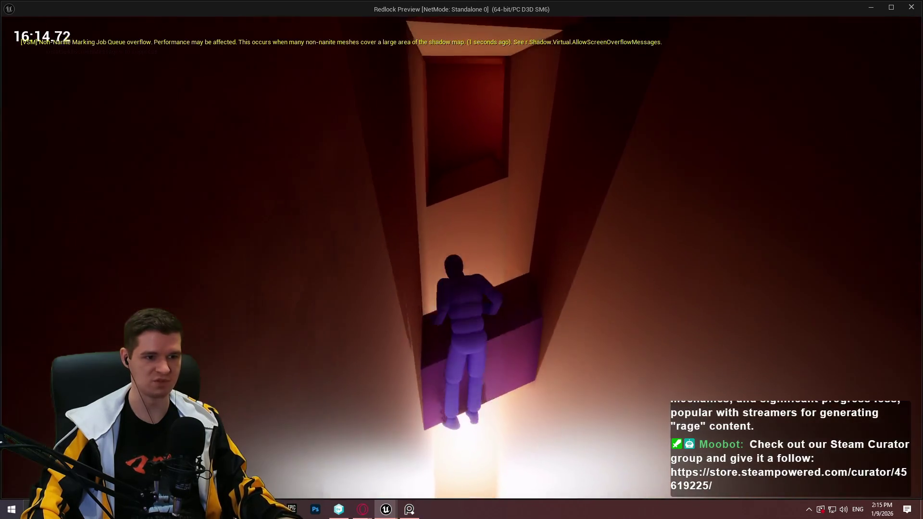
key(space)
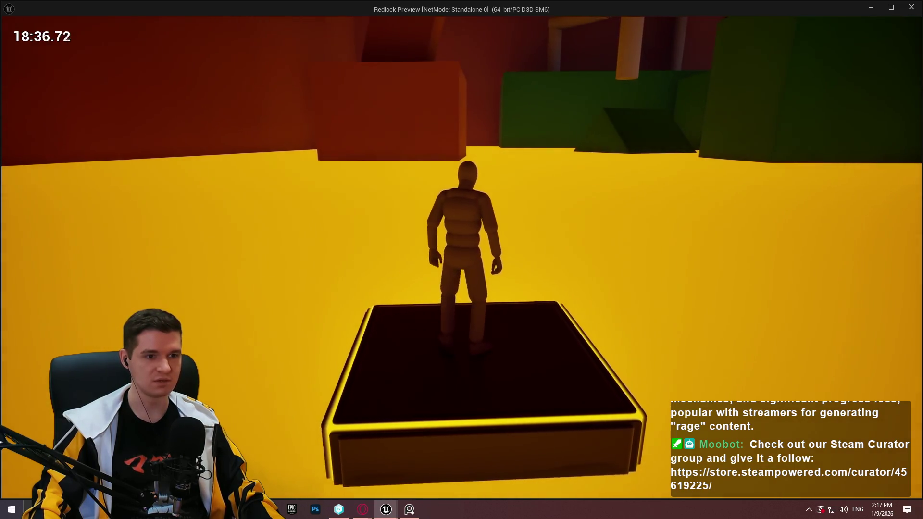
mouse_move(462, 259)
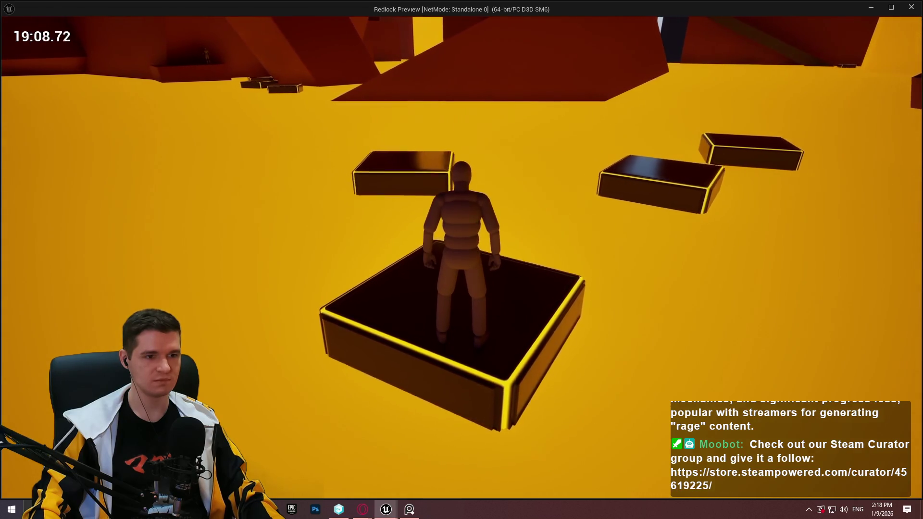
Step: Jump across three floating platforms in a row, turning them green
key(w)
key(space)
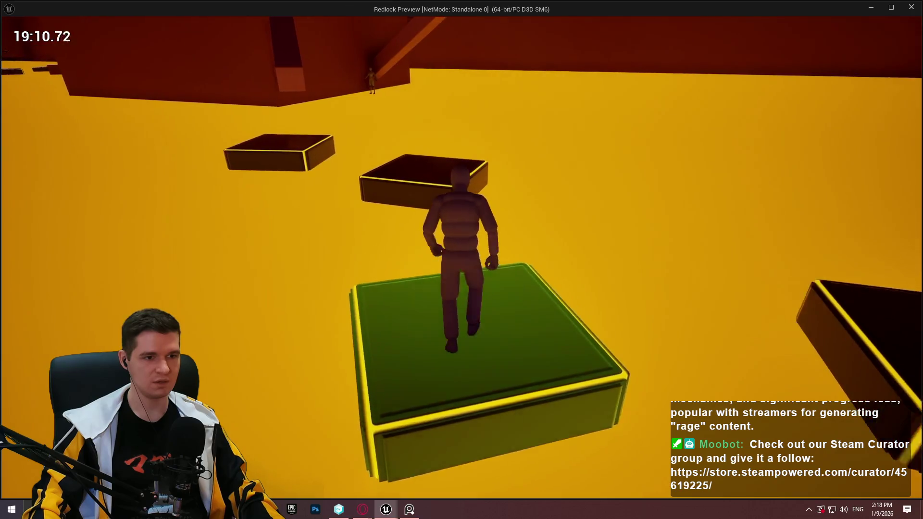
key(space)
key(space)
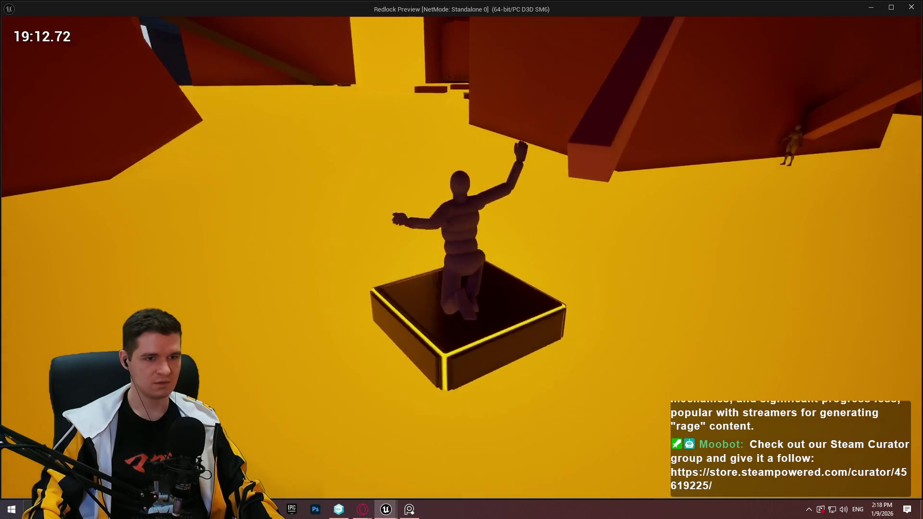
key(space)
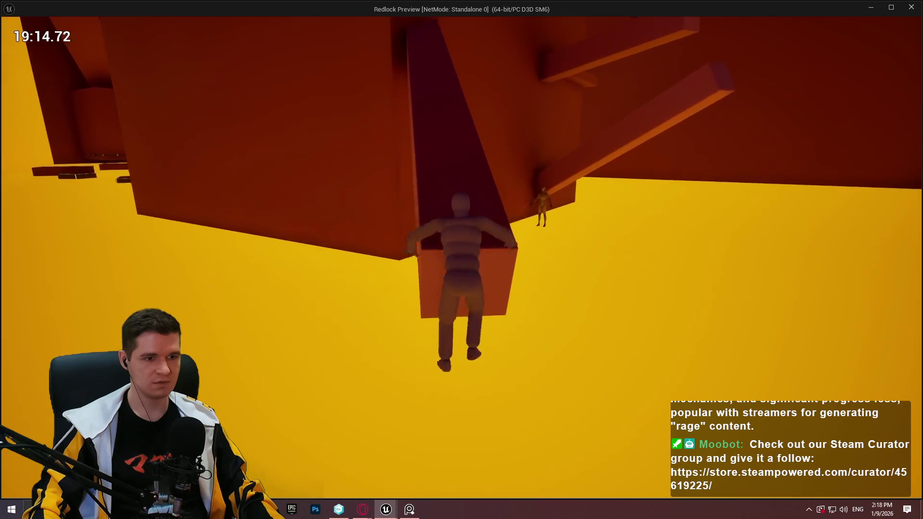
Step: Climb the dark slot and the sloped red beams onto the upper red block, then run along the ledge
key(w)
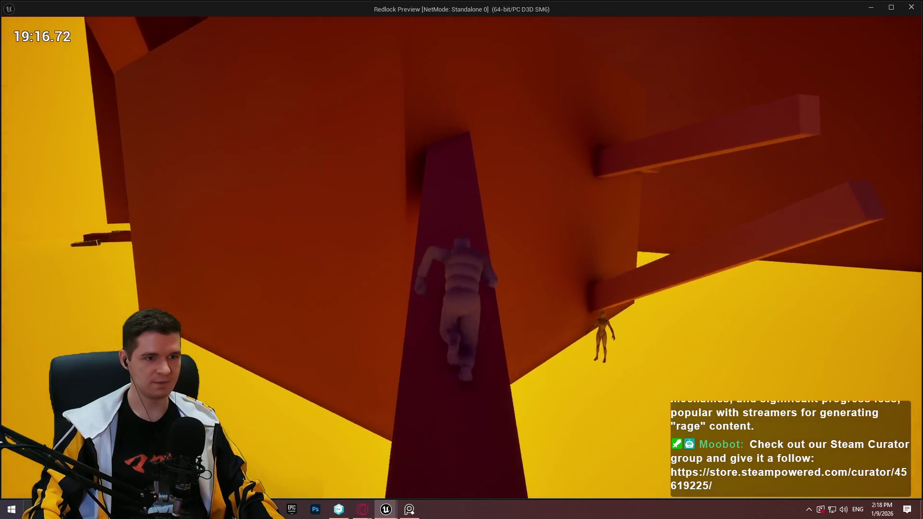
key(space)
key(w)
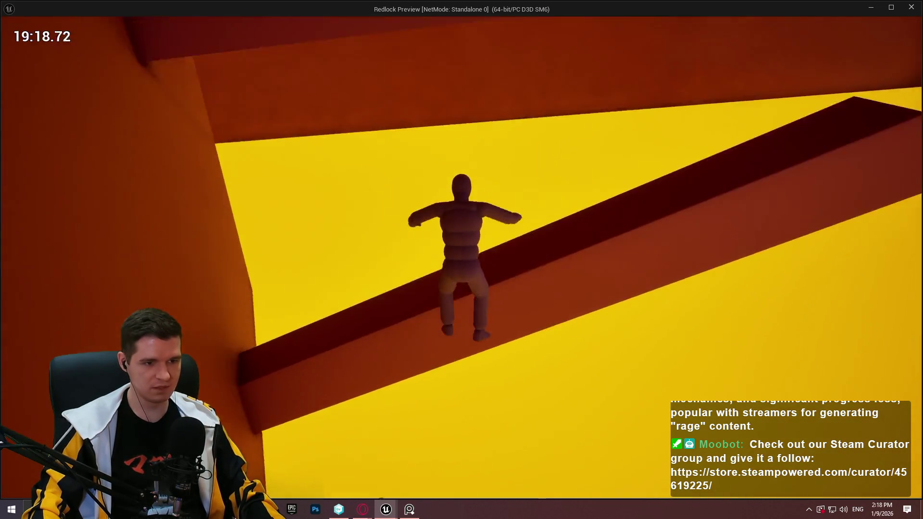
key(w)
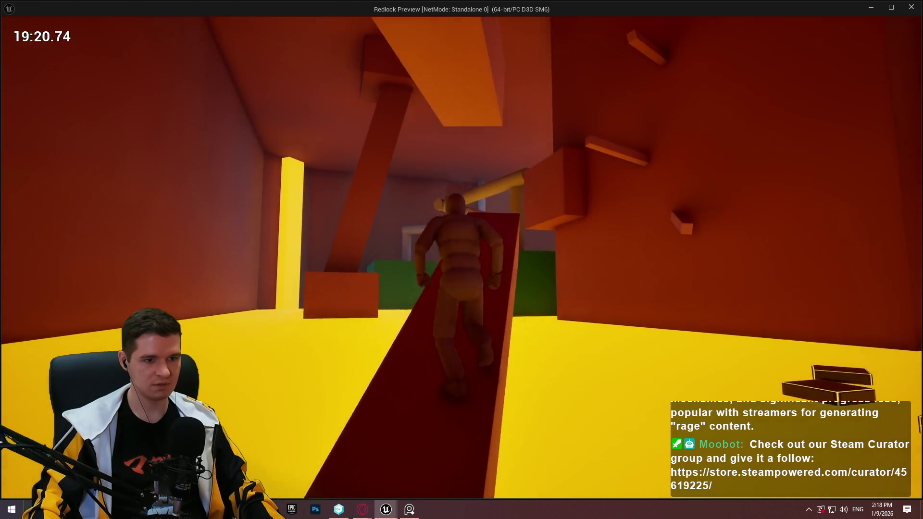
key(w)
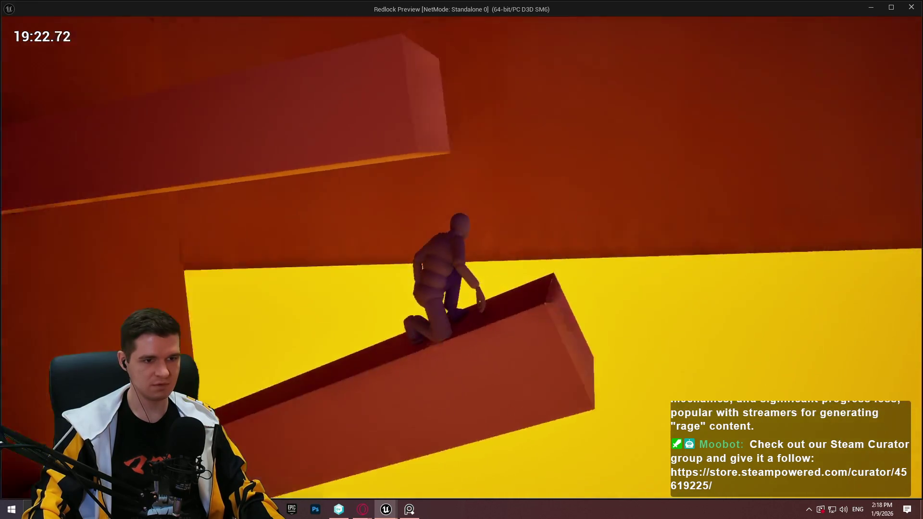
key(w)
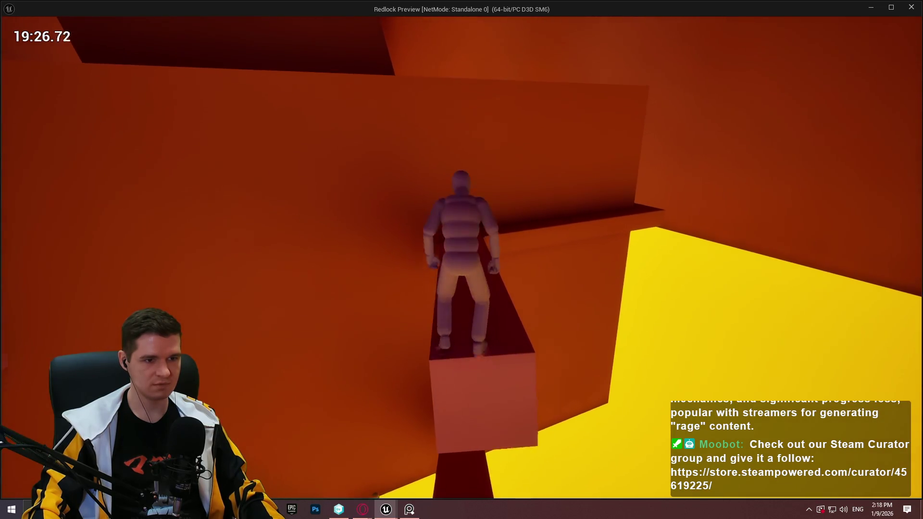
key(w)
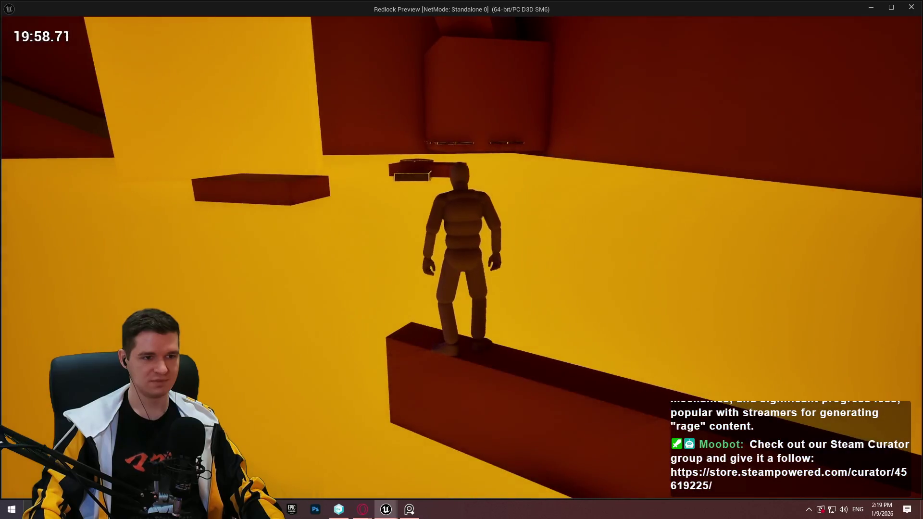
Step: Jump across the dark floating platforms and blocks, turning left onto the last floating block
key(w)
key(w)
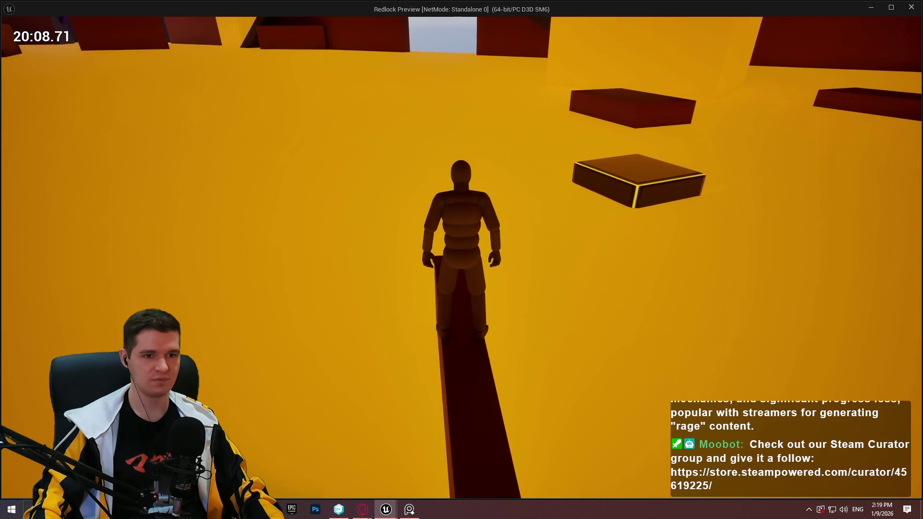
key(w)
key(space)
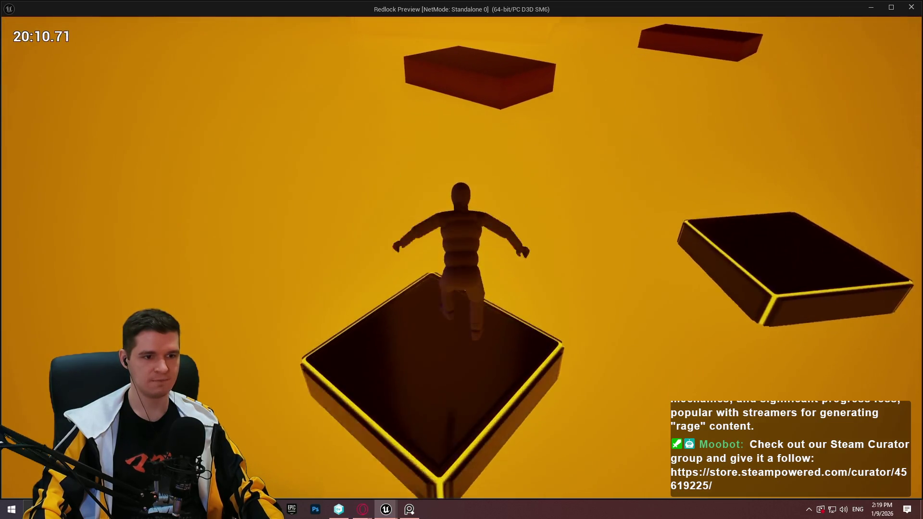
key(space)
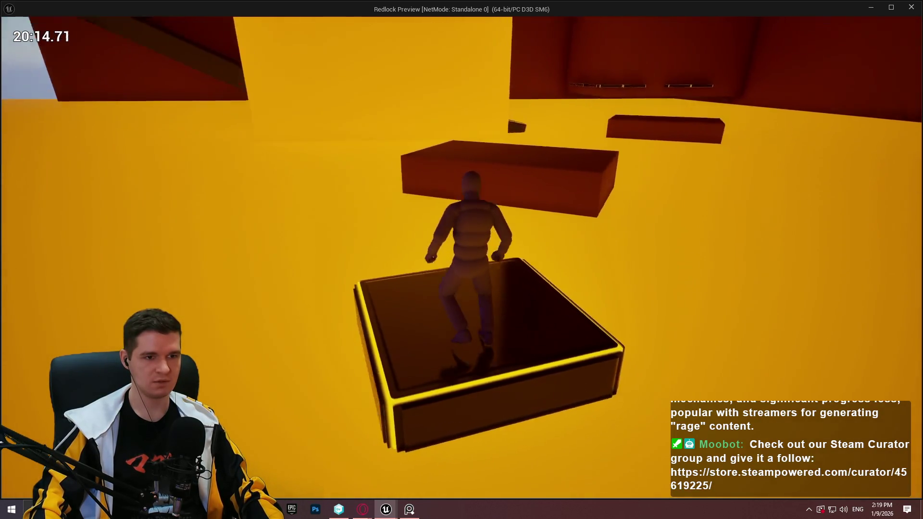
key(space)
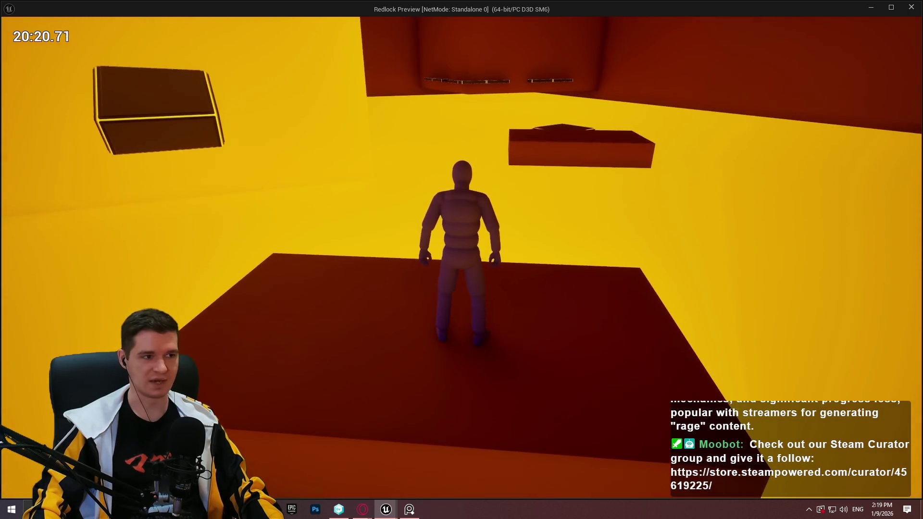
key(a)
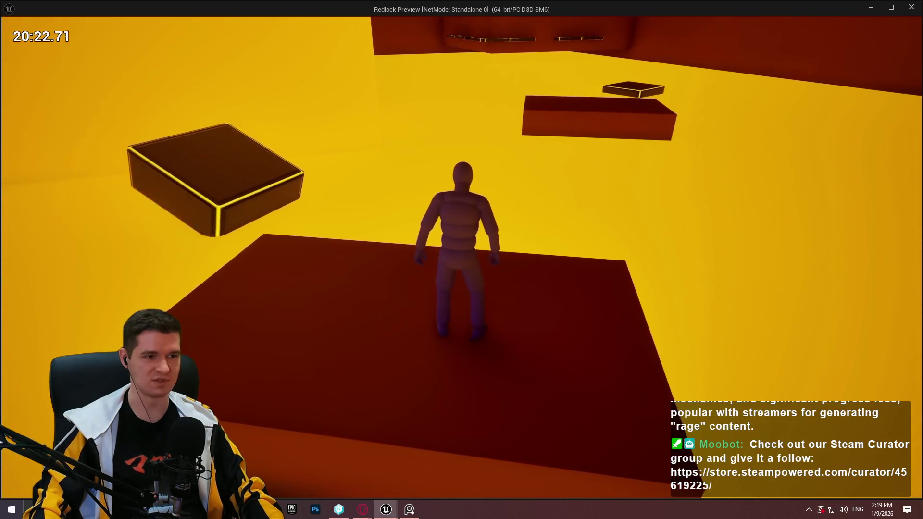
key(w)
key(space)
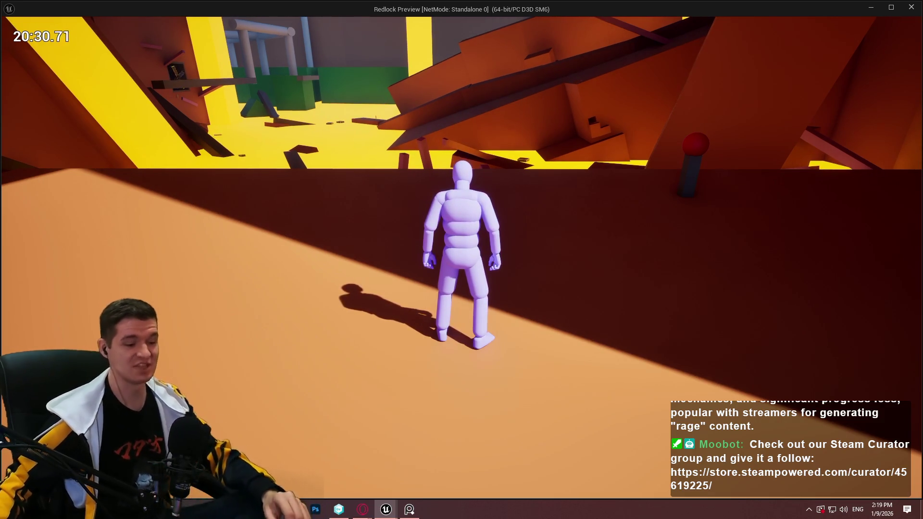
Step: Run and jump up the dark ramp onto the next box, then close the standalone preview with Esc
key(w)
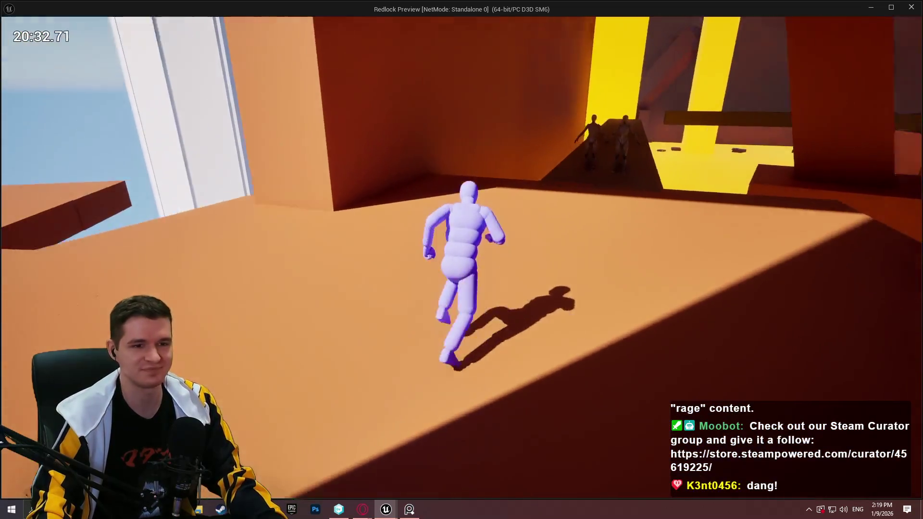
key(space)
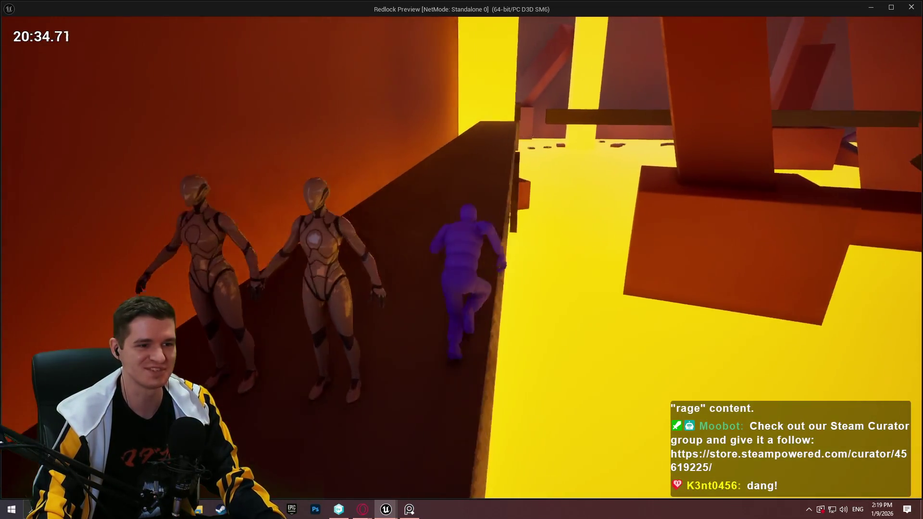
key(space)
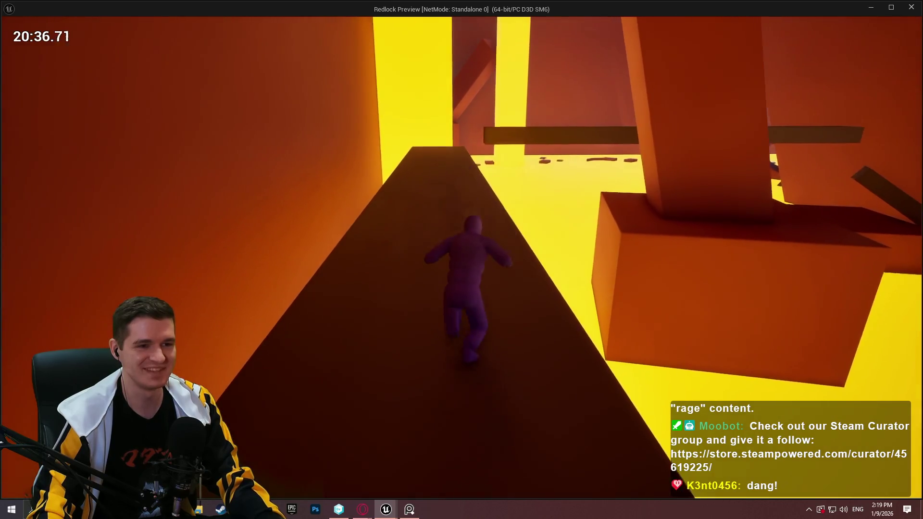
key(space)
key(space)
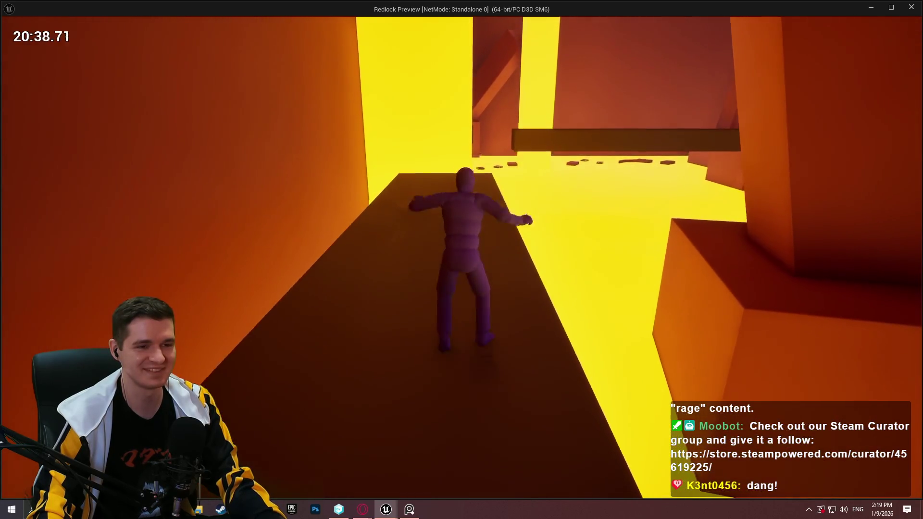
key(space)
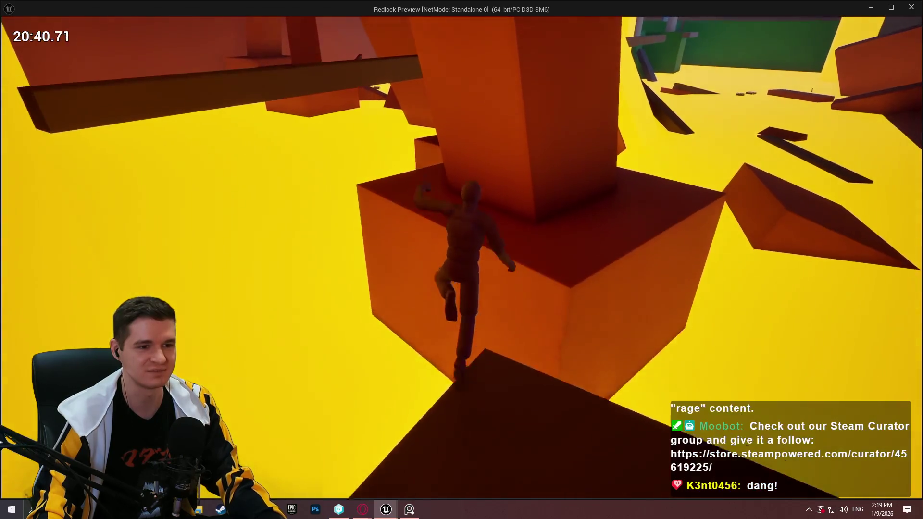
key(space)
key(Escape)
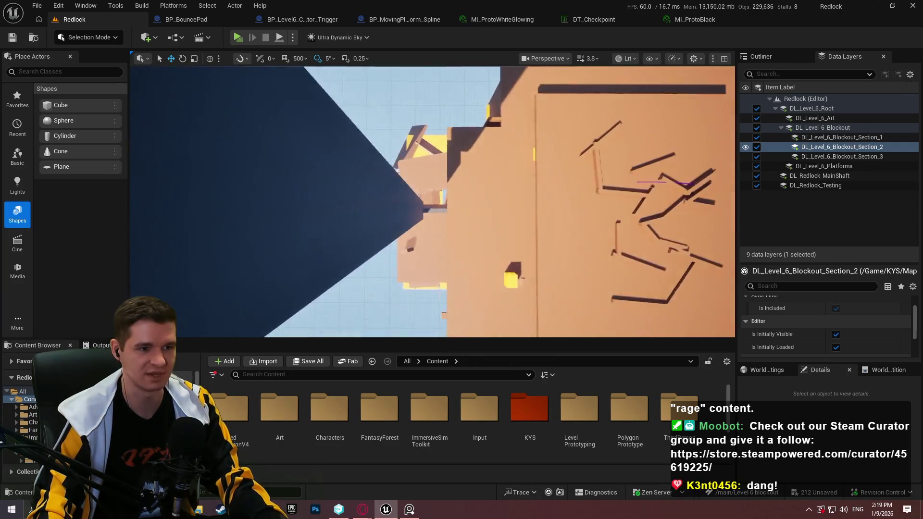
Step: Use Play From Here on the dark floating block in the yellow hall
scroll(433, 202, up, 2)
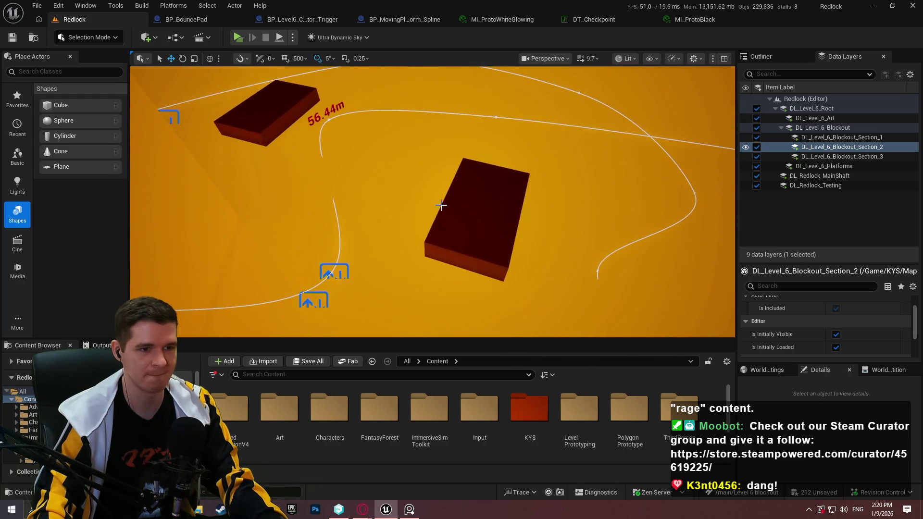
right_click(455, 171)
click(491, 479)
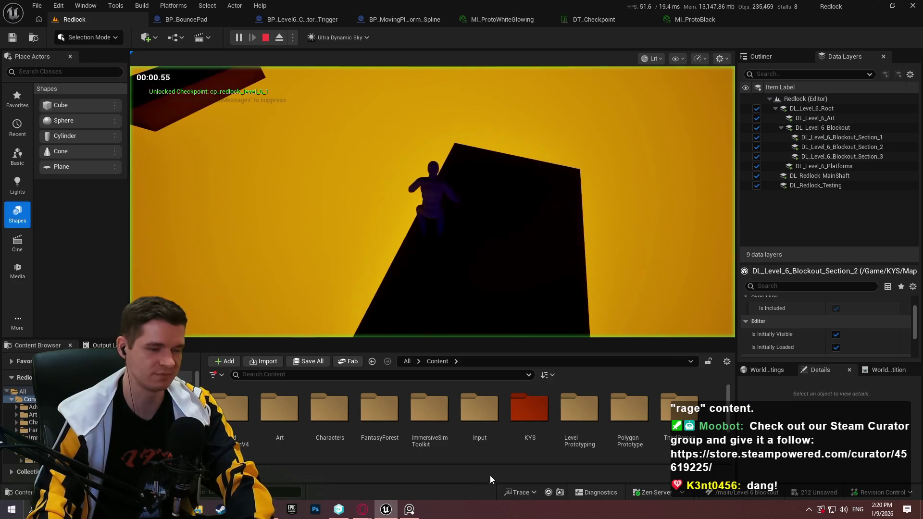
Step: Maximise the play view with Shift+F11 and jump from the red platform onto the larger dark block
key(F11)
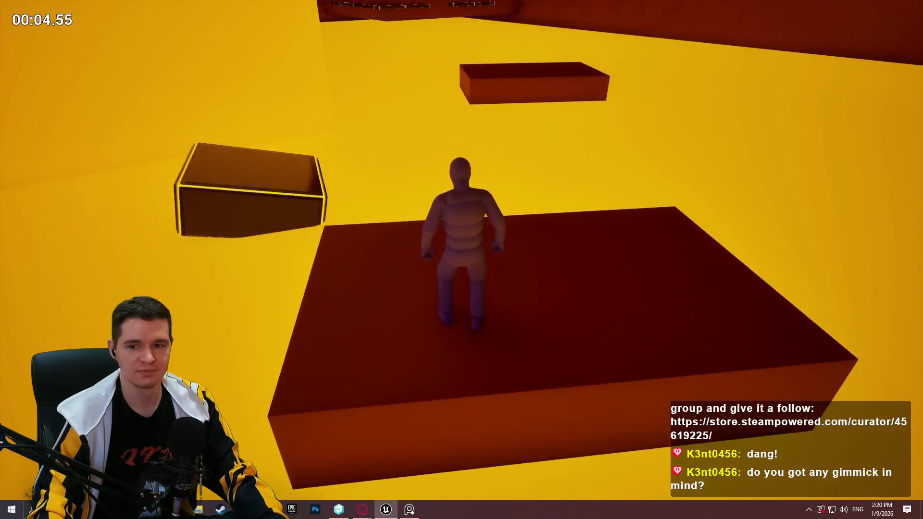
key(w)
key(space)
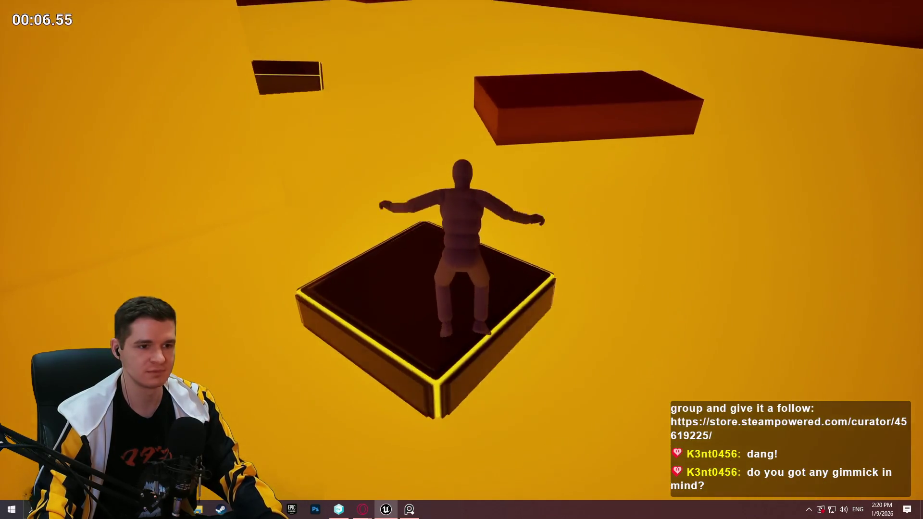
key(space)
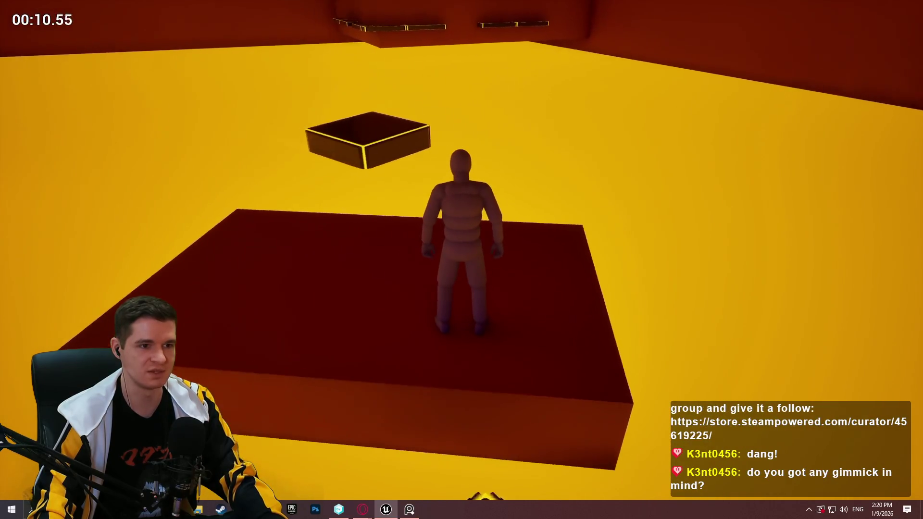
Step: Run to the red platform's far edge and jump onto the glowing floating block
key(w)
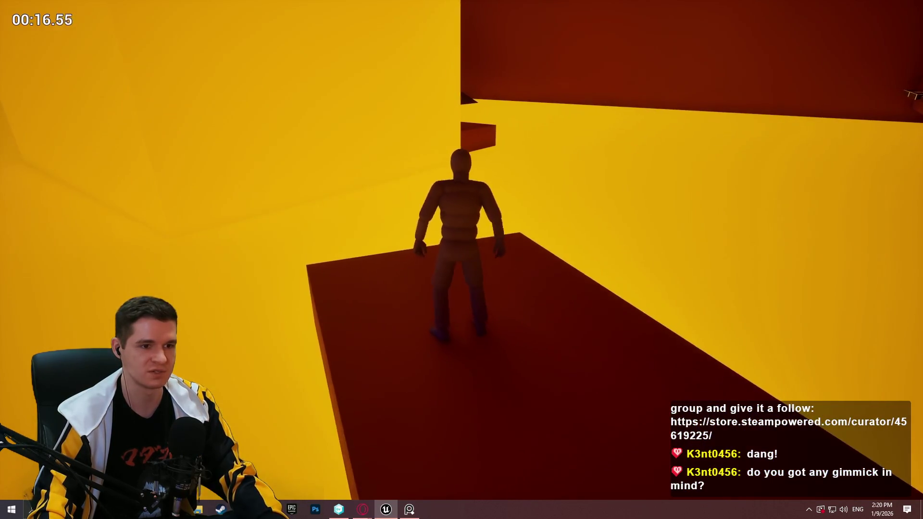
key(w)
key(w)
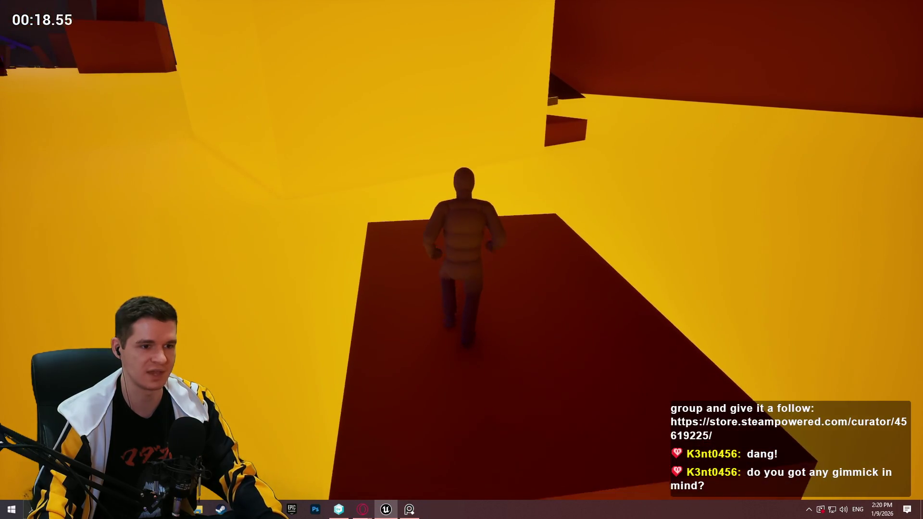
key(w)
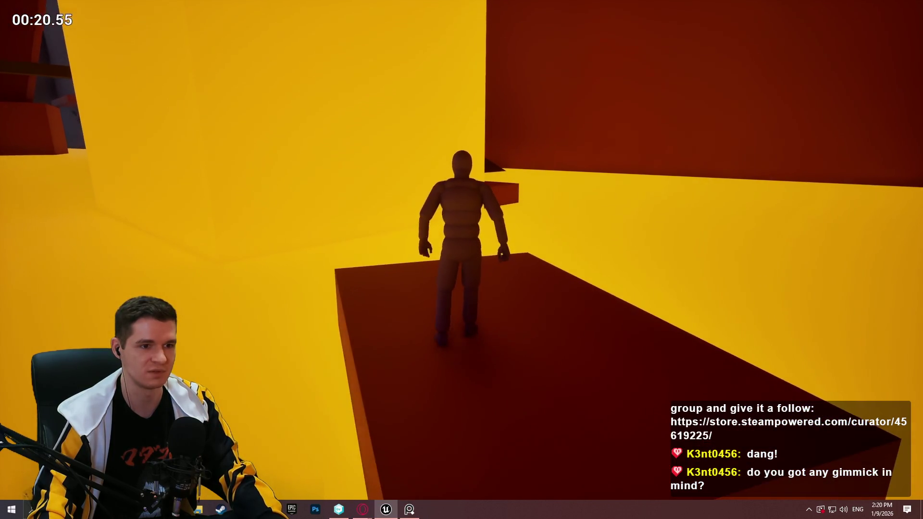
key(w)
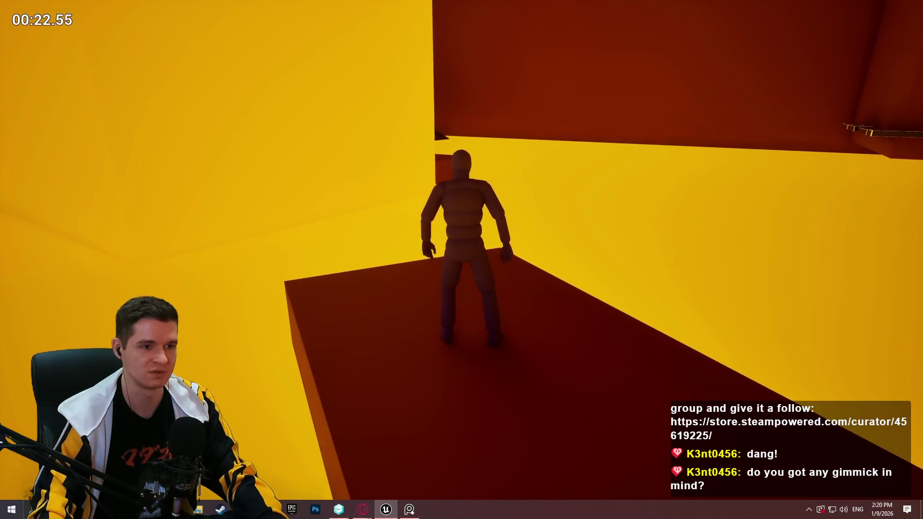
key(w)
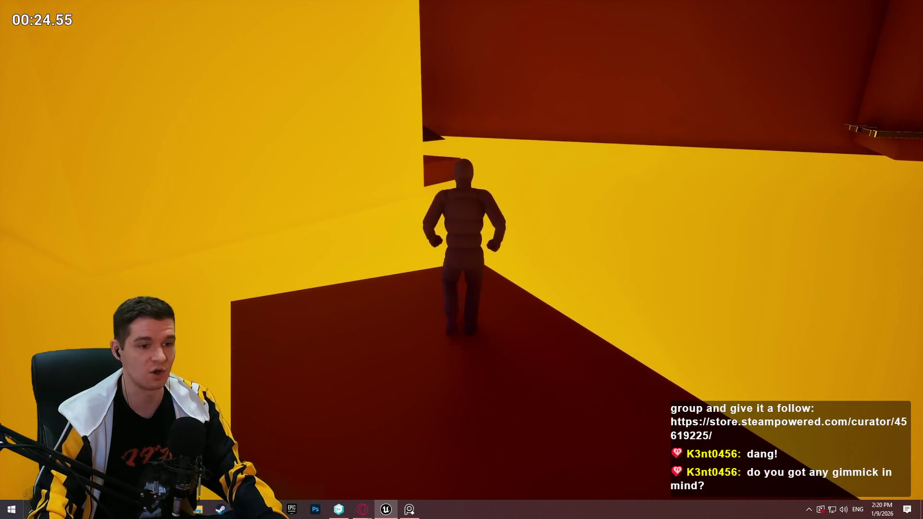
key(w)
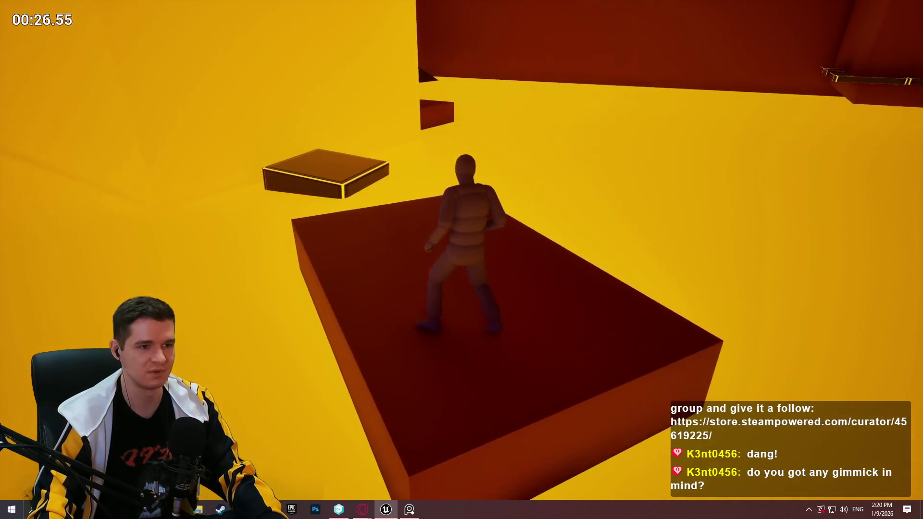
key(space)
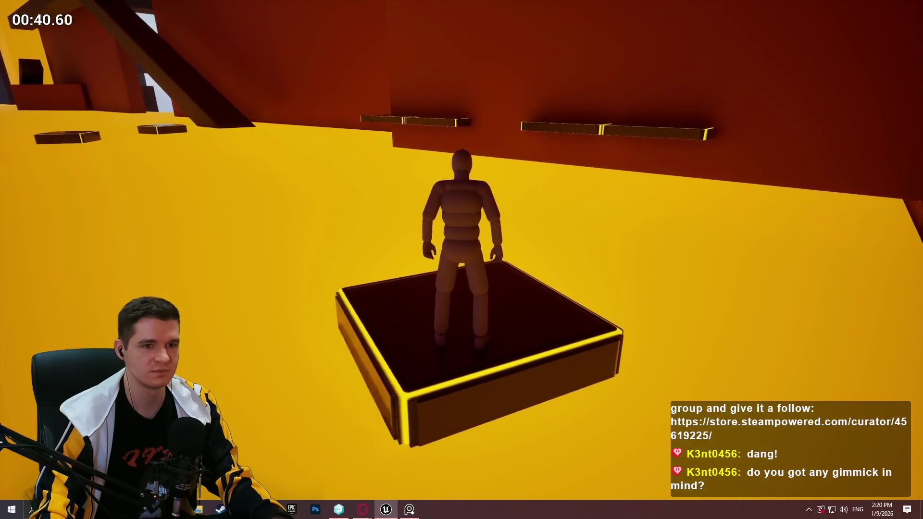
Step: Climb the wall ledge, cross the green platforms and climb between the narrow walls onto the platform top
key(space)
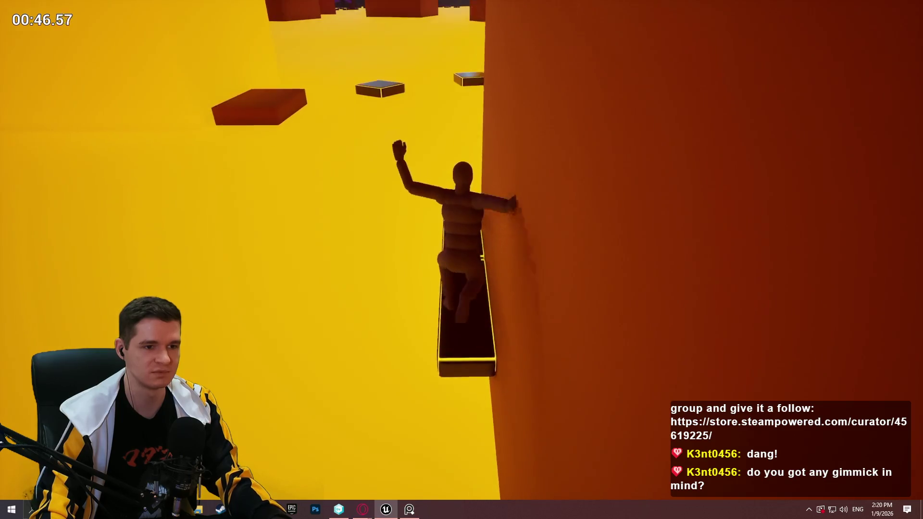
key(w)
key(a)
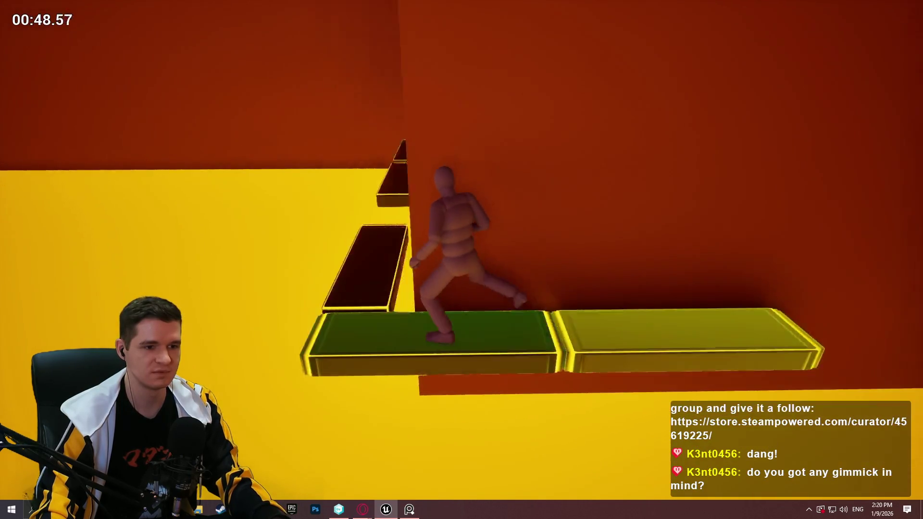
key(w)
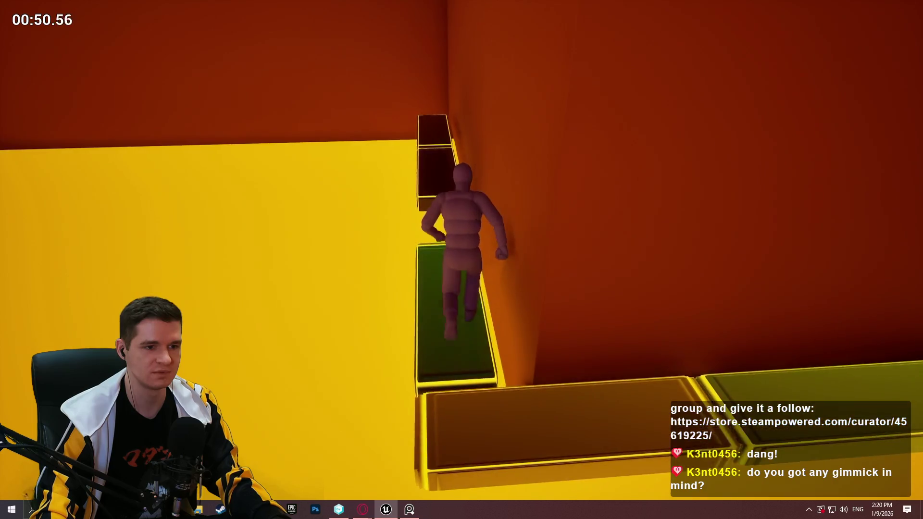
key(space)
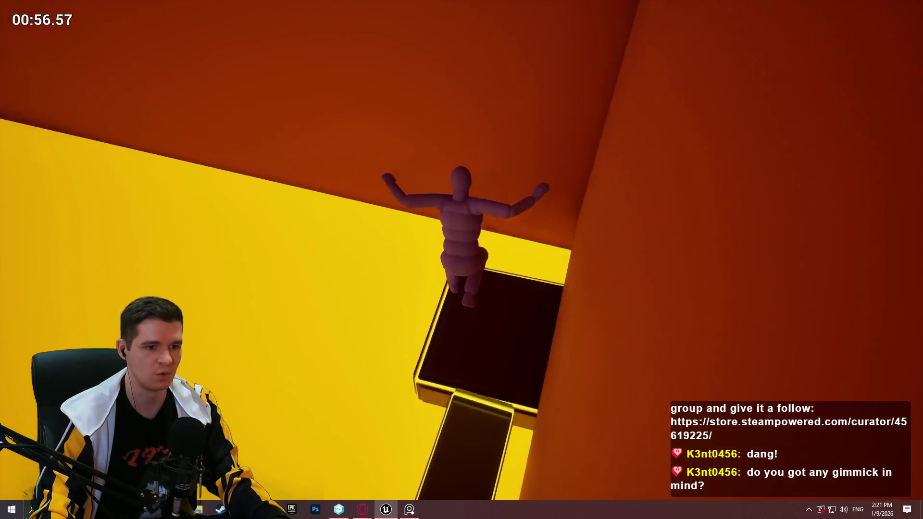
key(w)
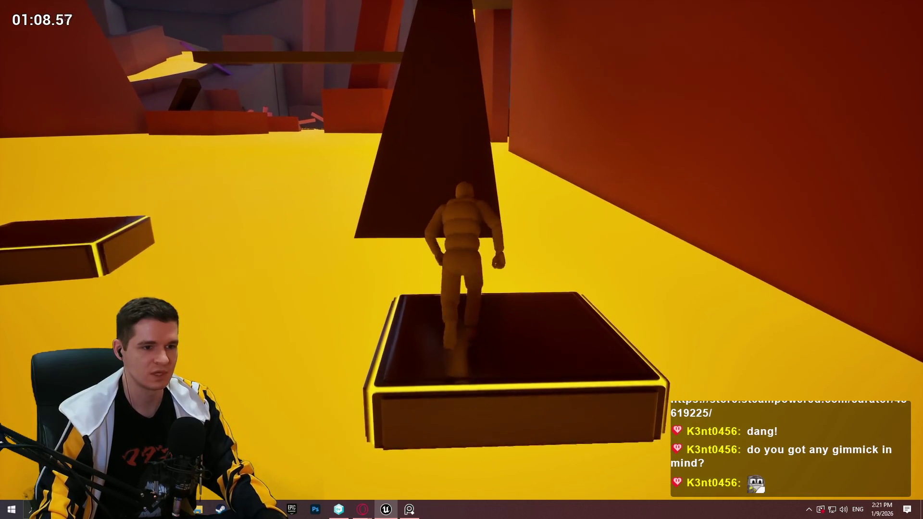
Step: Run up the dark ramp, jump off its top, then stop the play session
key(w)
key(space)
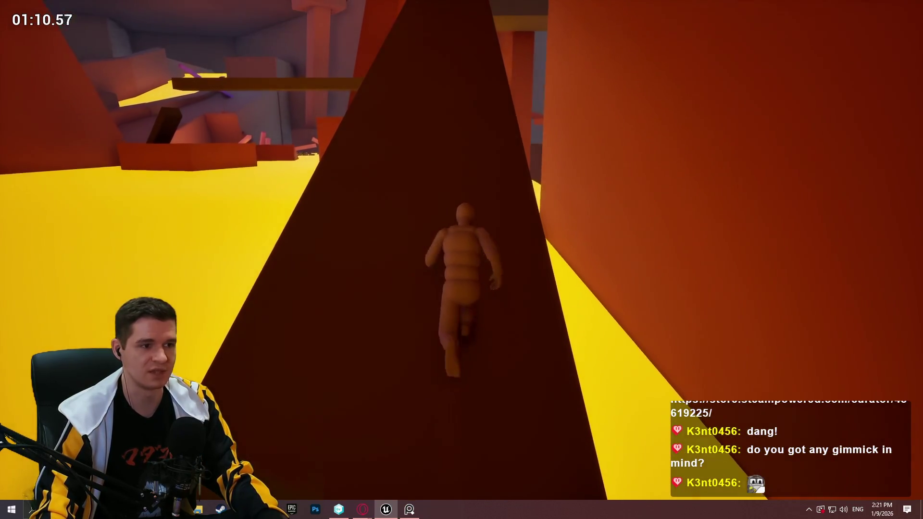
key(w)
key(w)
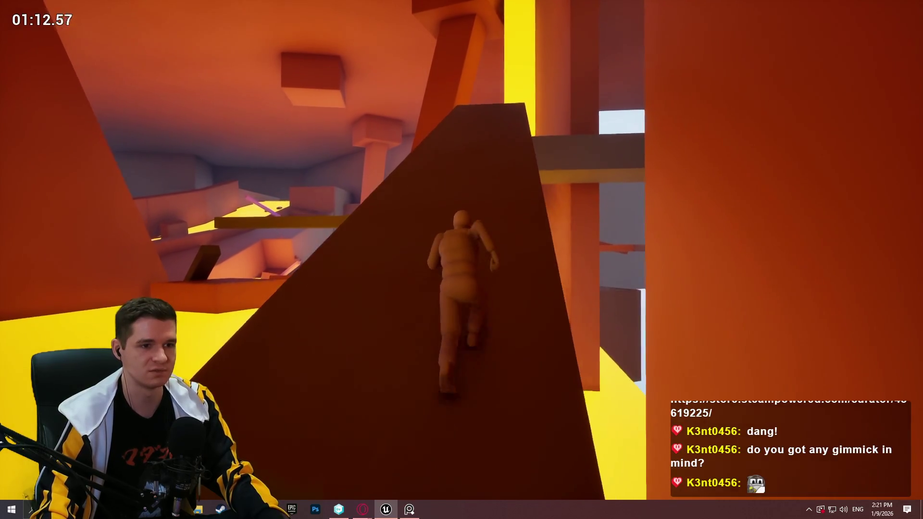
key(w)
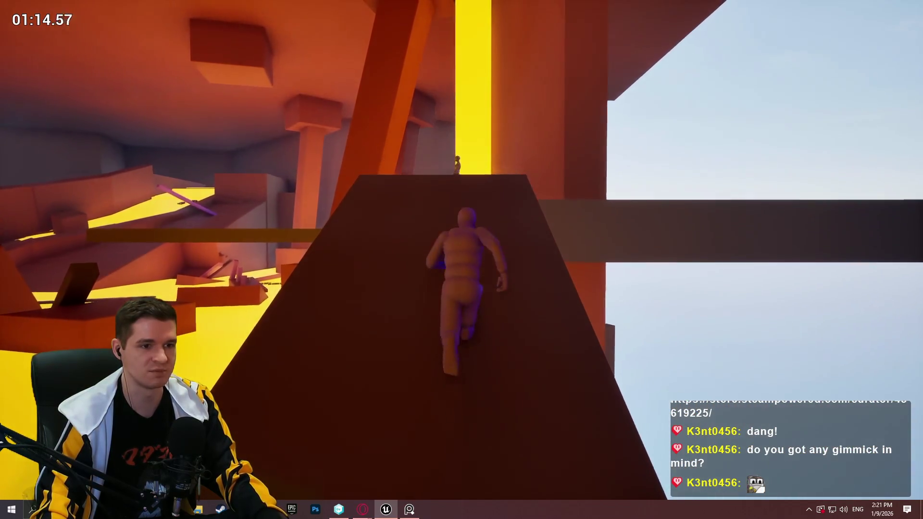
key(space)
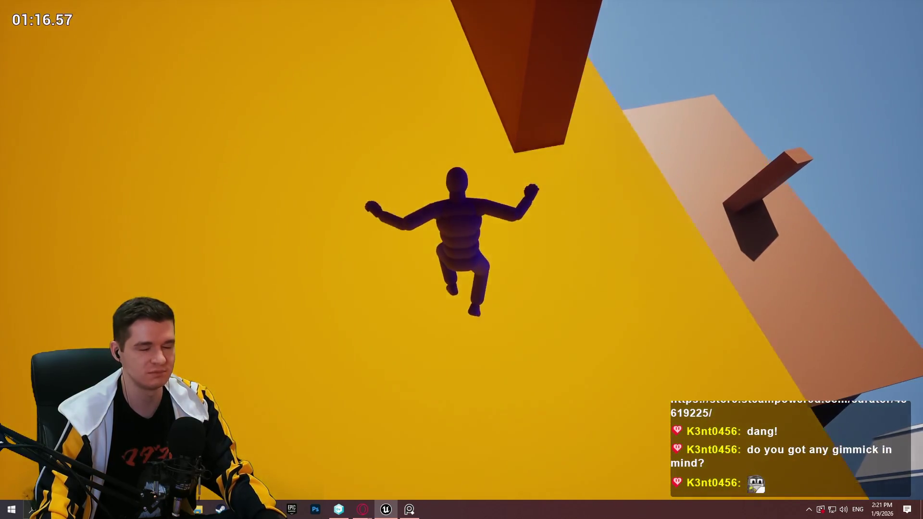
key(Escape)
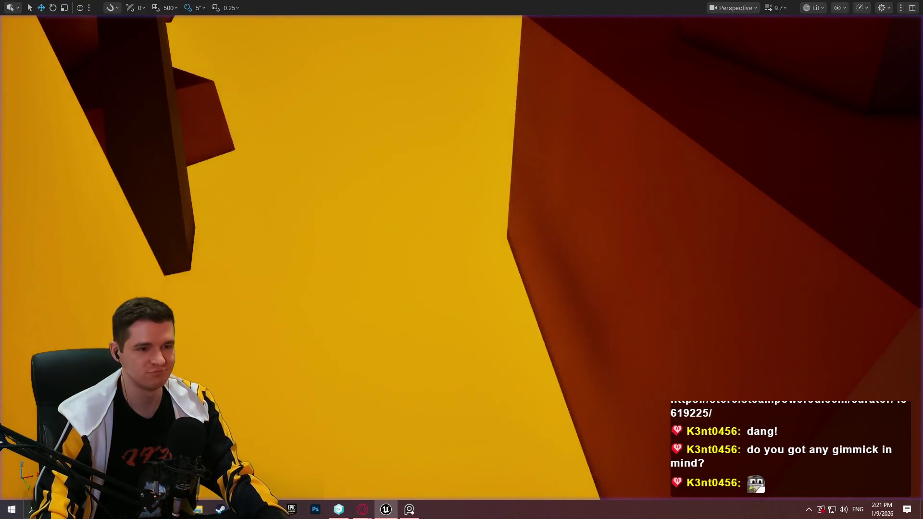
Step: Fly the editor camera to the dark diagonal ramp and start Play From Here on it
key(w)
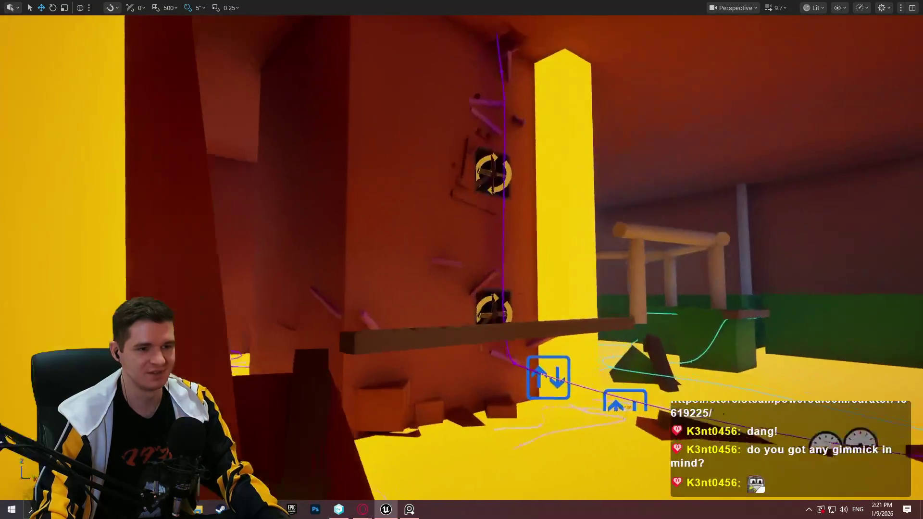
key(w)
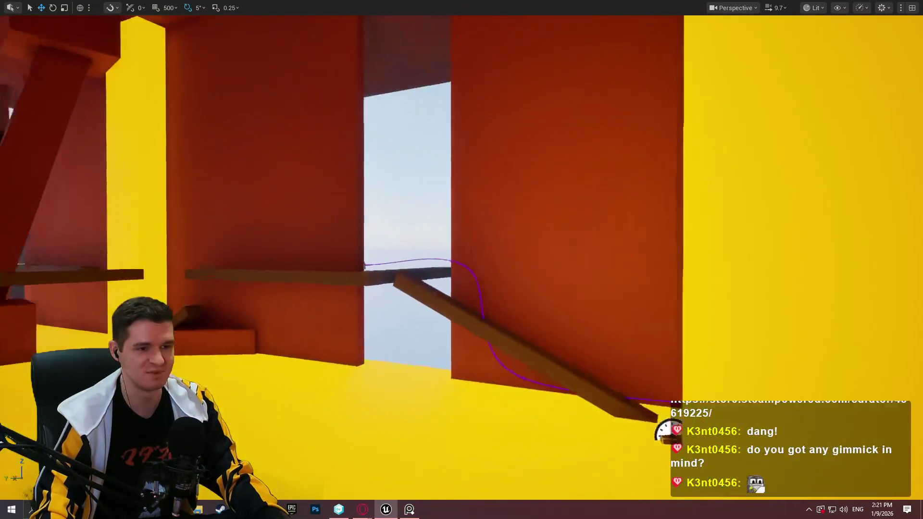
right_click(503, 299)
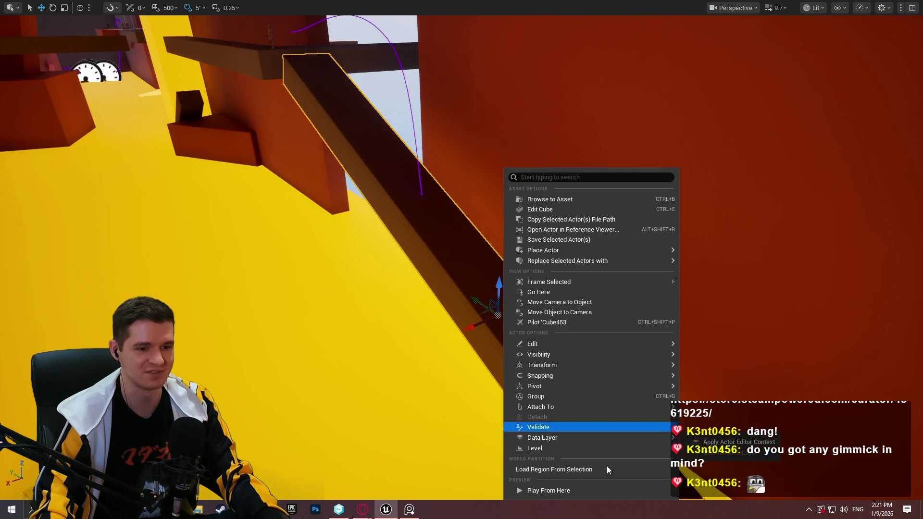
click(596, 489)
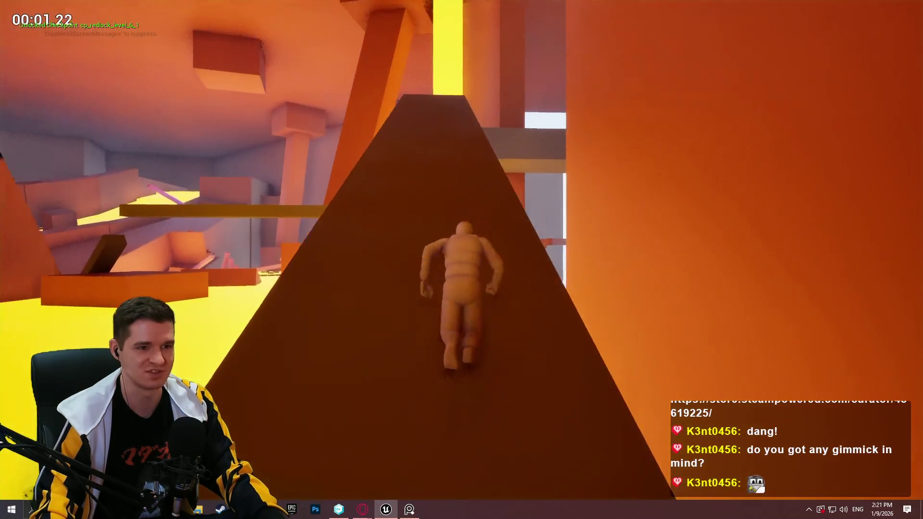
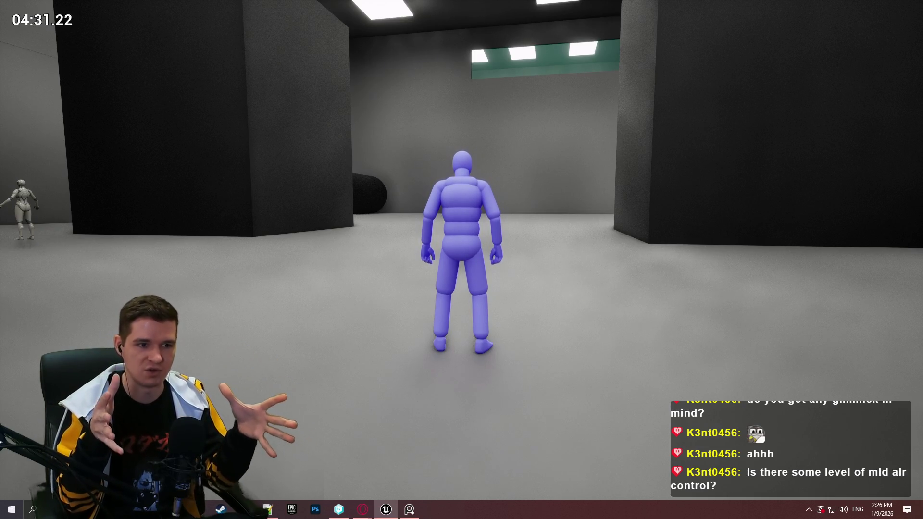
Step: Run and jump the mannequin along the black wall and past the black sphere room to the orange doorway
mouse_move(462, 260)
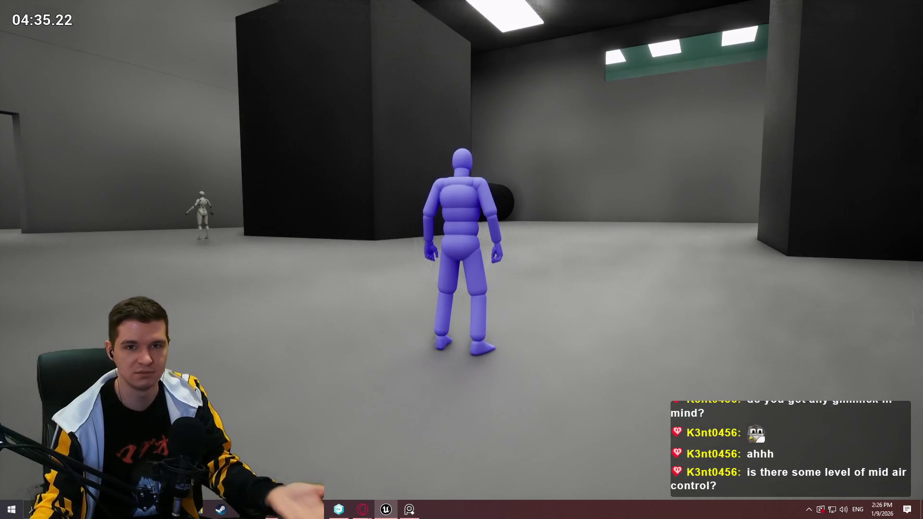
key(w)
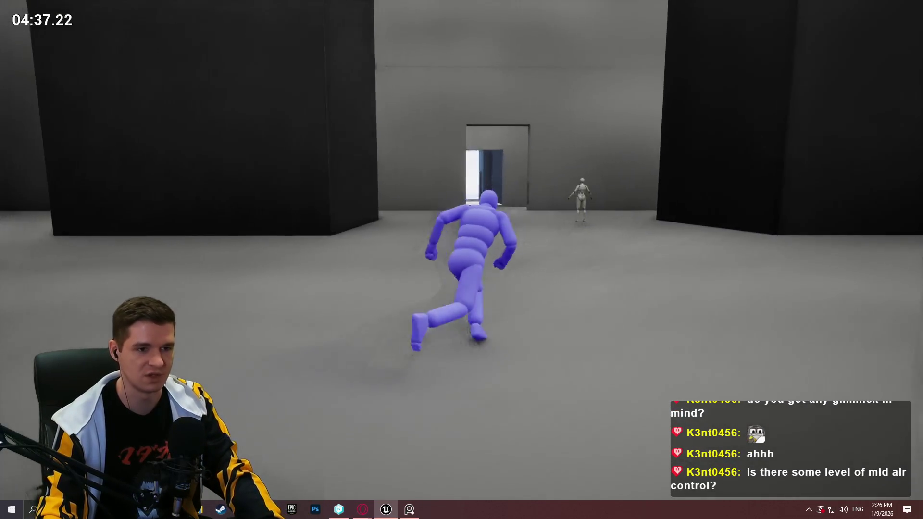
key(space)
key(w)
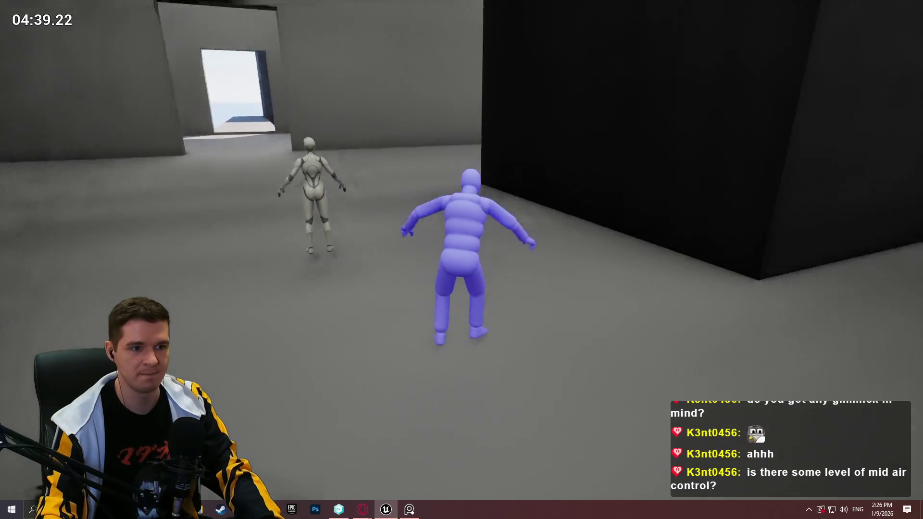
key(space)
key(w)
key(space)
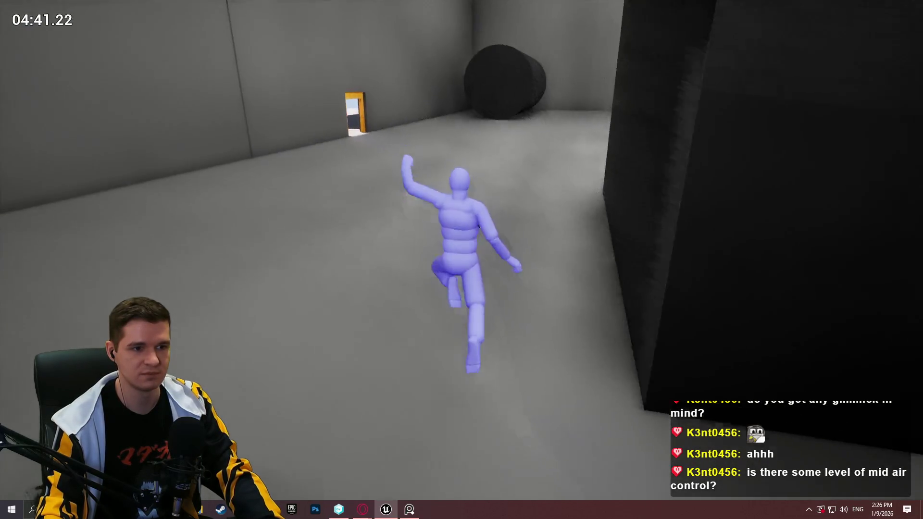
key(w)
key(space)
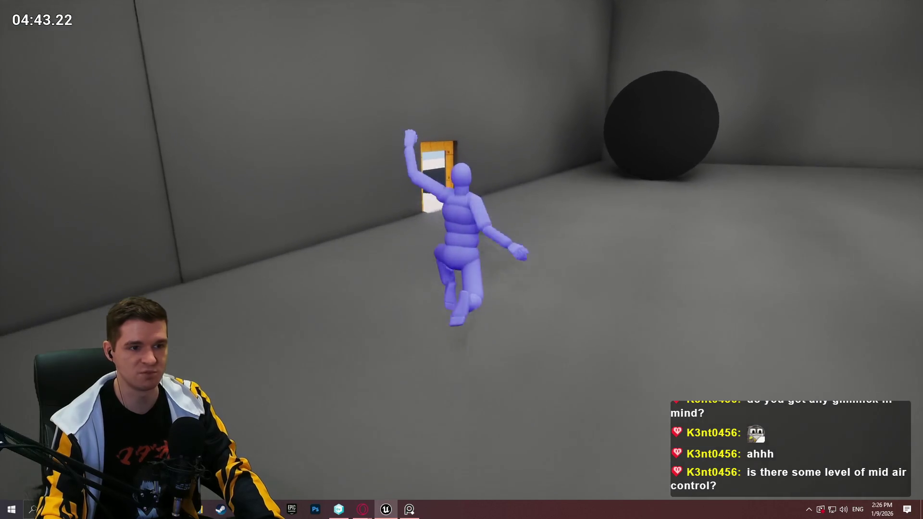
Step: Run through the orange doorway, along the outdoor ledge and stop at the corridor's end
key(w)
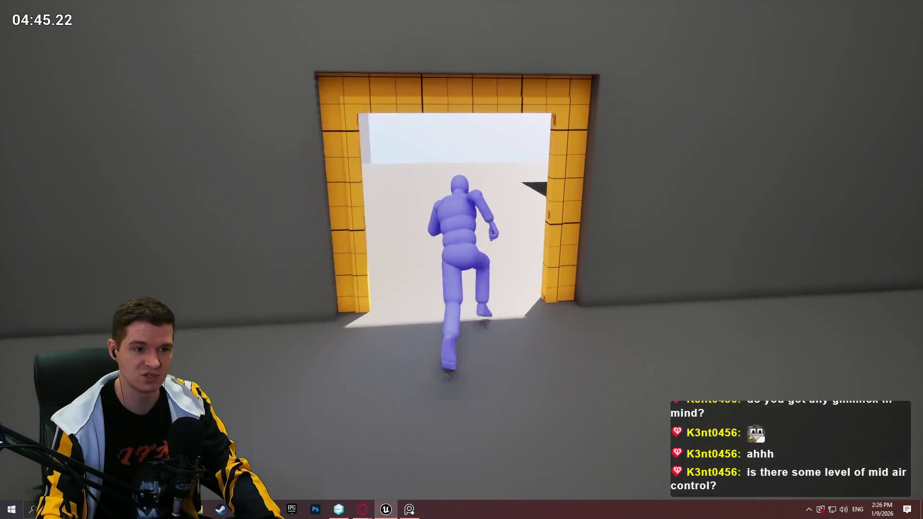
key(space)
key(w)
key(space)
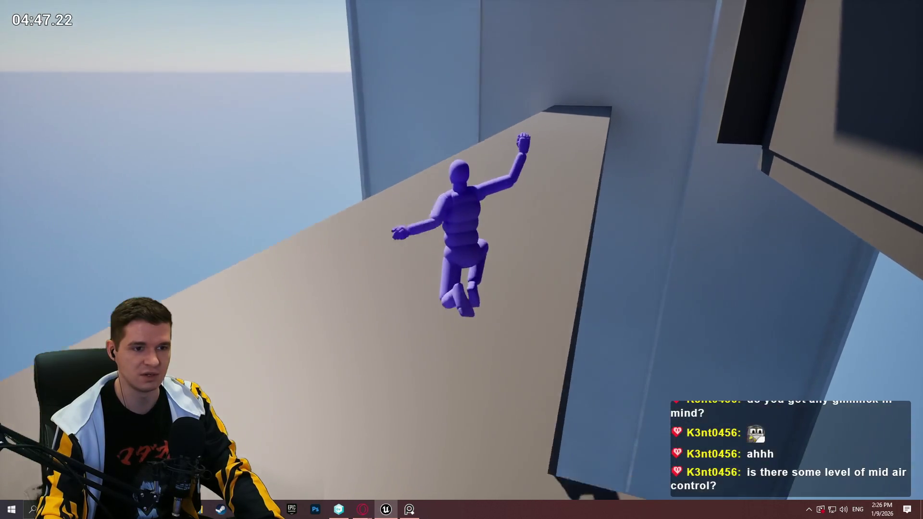
key(w)
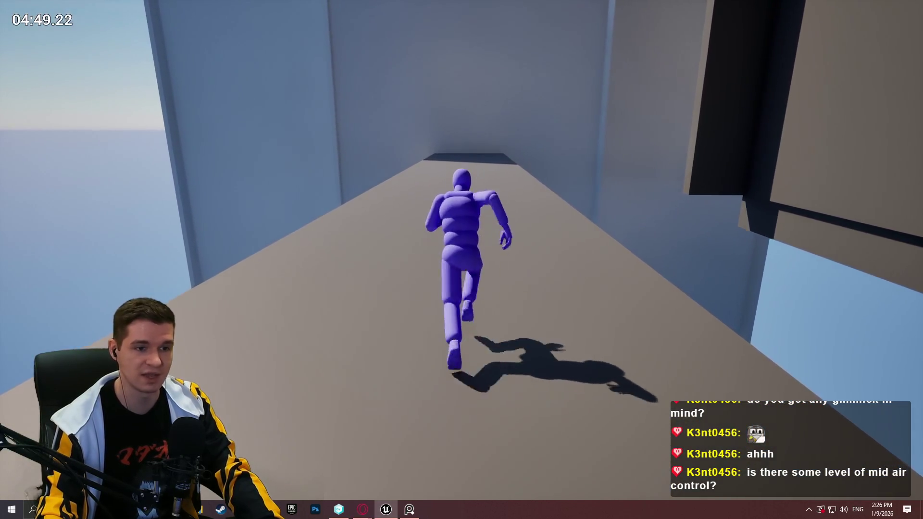
key(w)
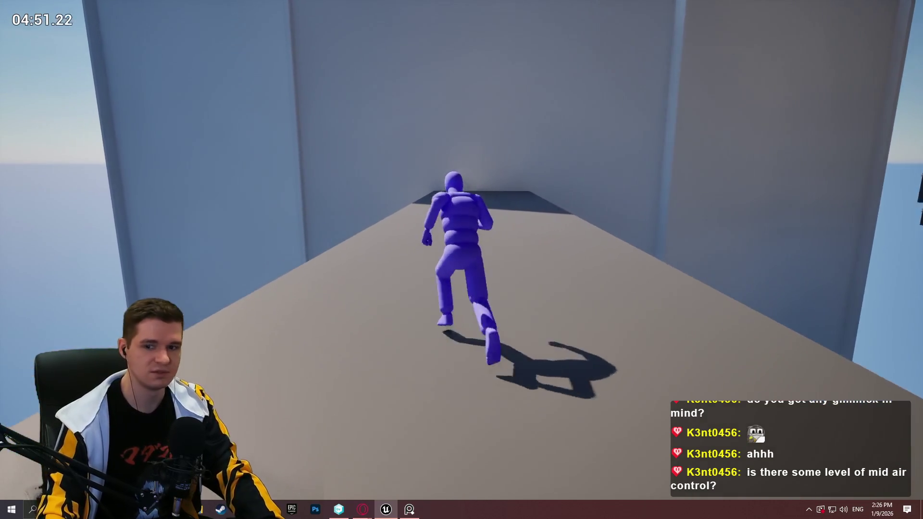
key(w)
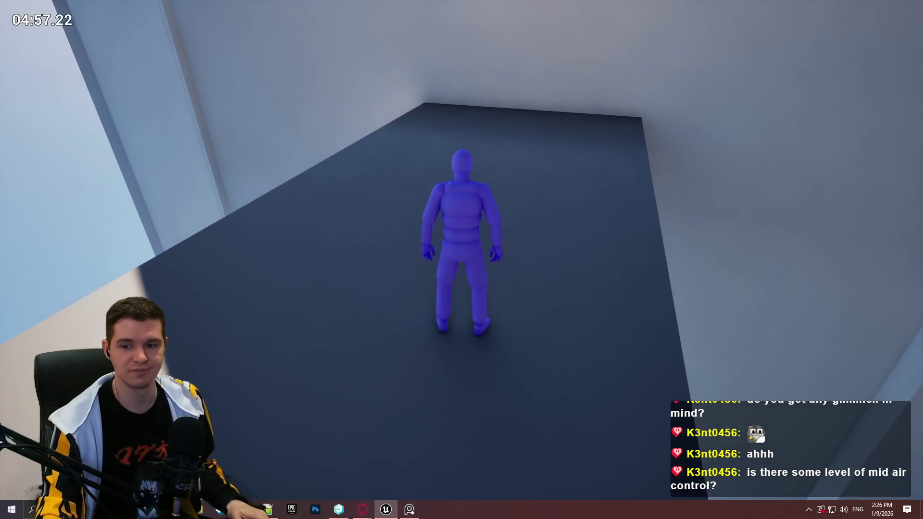
Step: Run and jump back across the ledge toward the orange doorway
key(w)
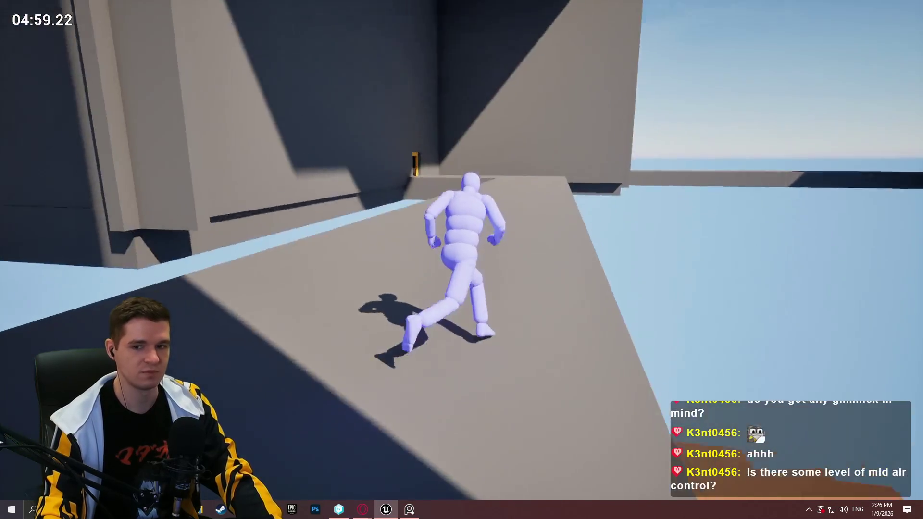
key(space)
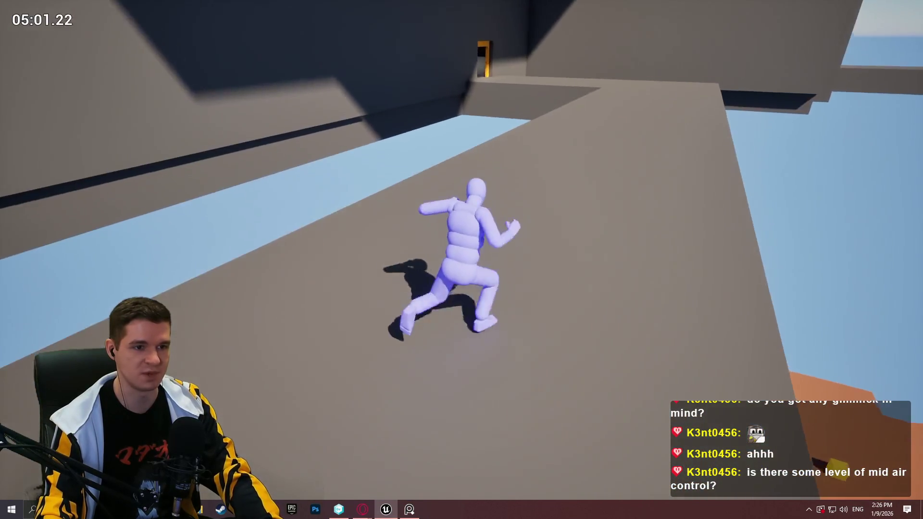
key(space)
key(space)
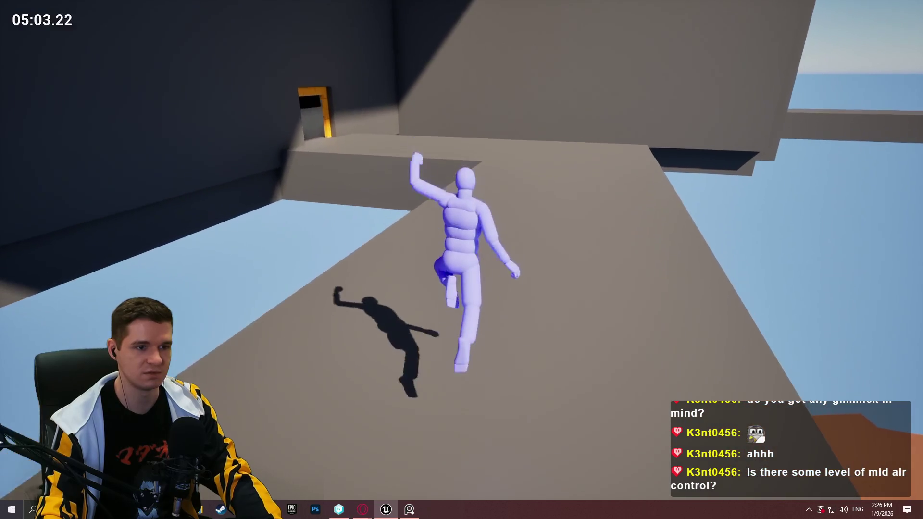
key(space)
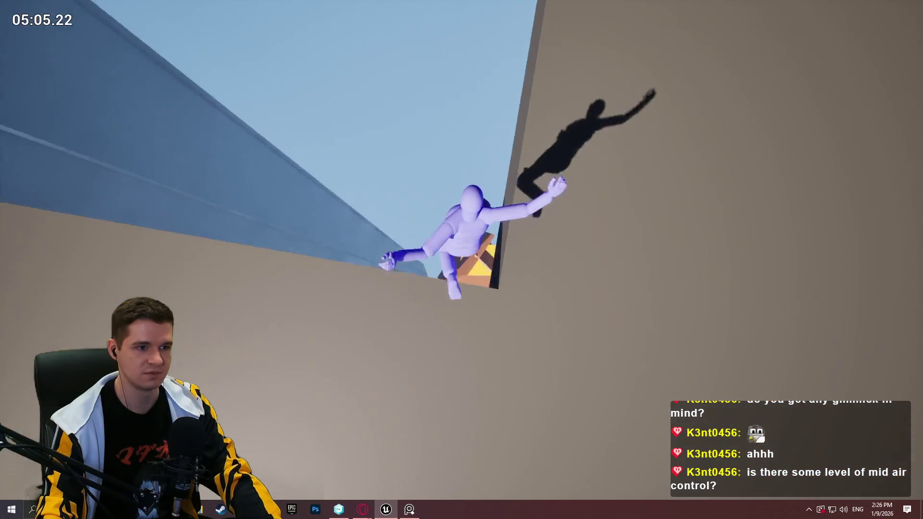
Step: Run through the doorway past the black pillar into the grey start room, then end Play-In-Editor
key(w)
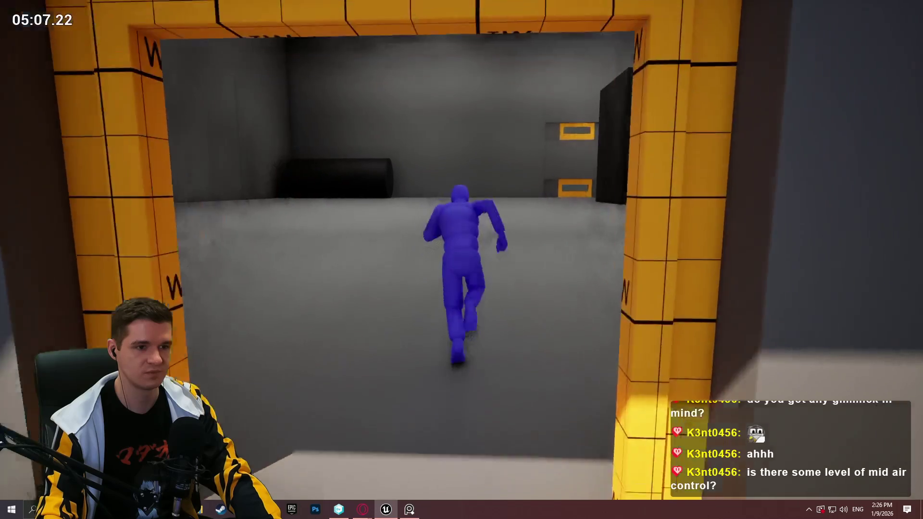
key(space)
key(space)
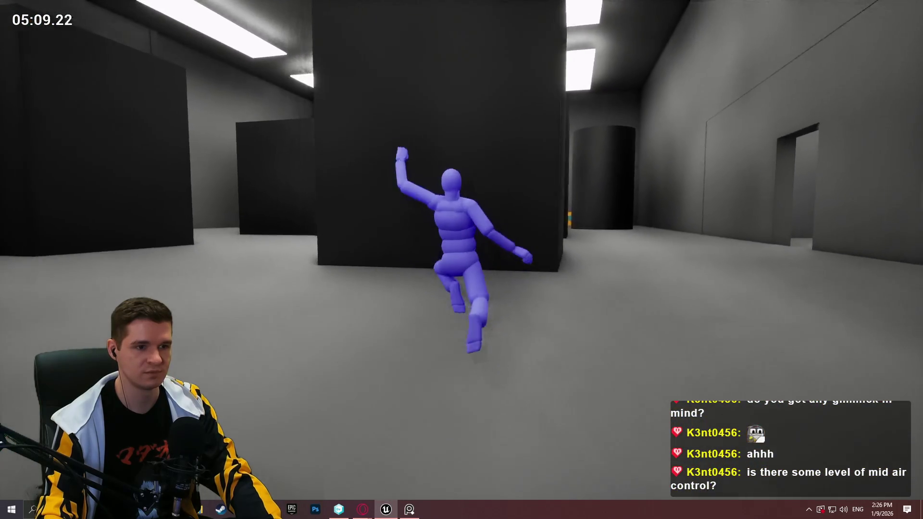
key(space)
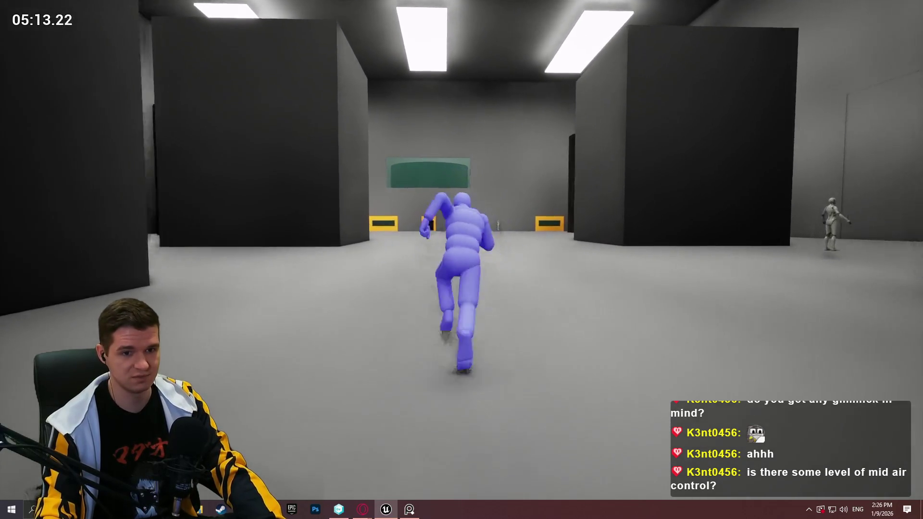
key(space)
key(space)
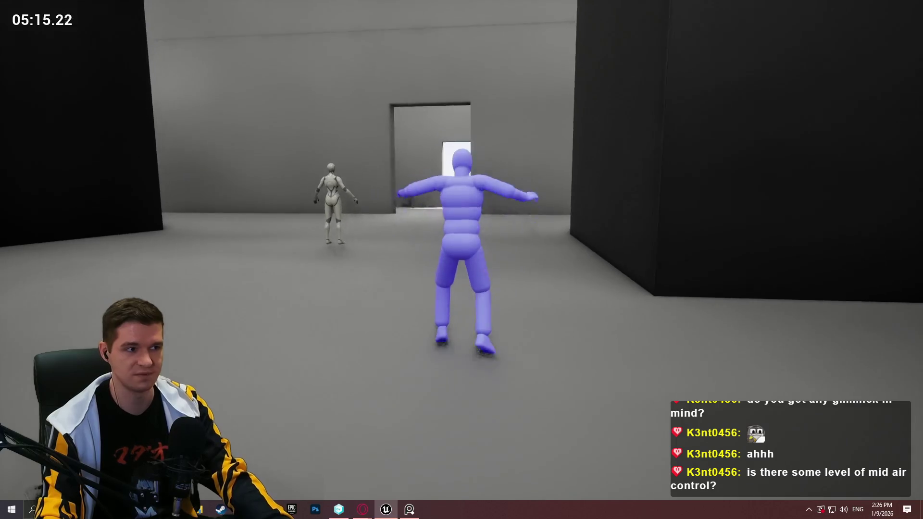
key(Escape)
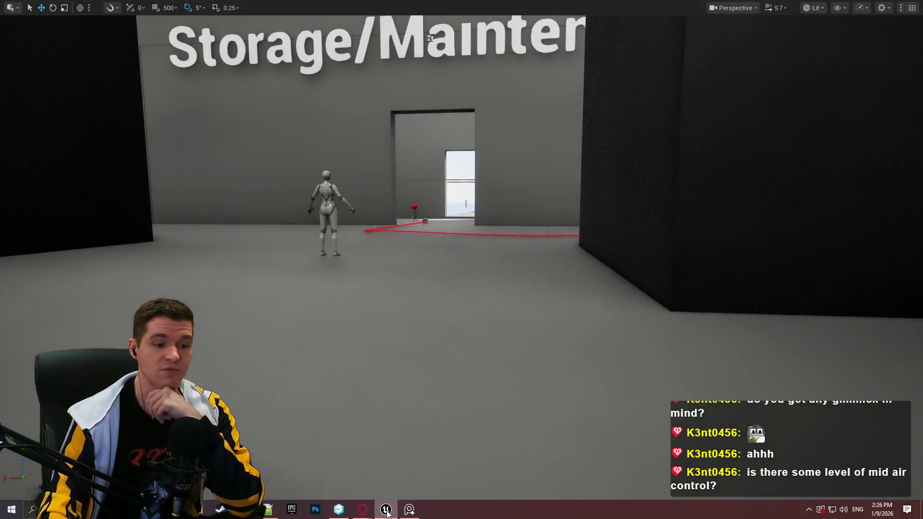
Step: Switch to the browser's YouTrack window and open the Facility Level Overview article
mouse_move(362, 510)
click(519, 464)
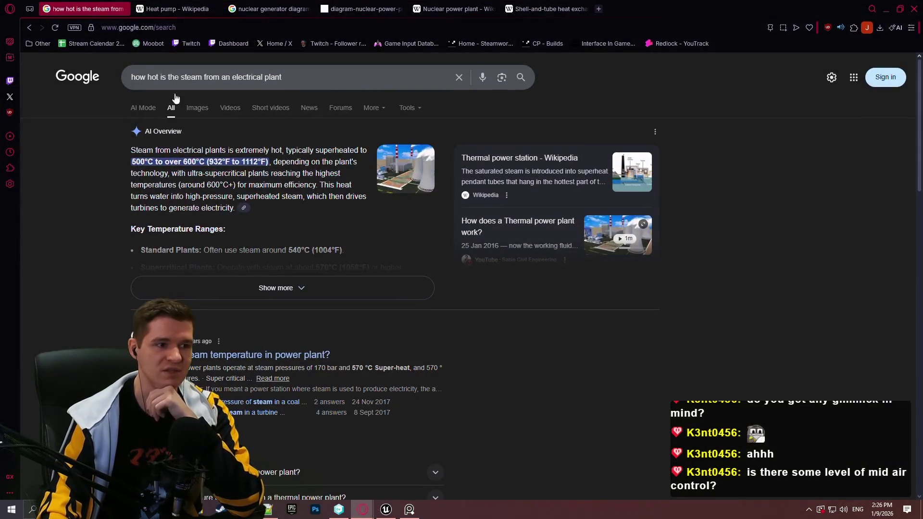
click(414, 446)
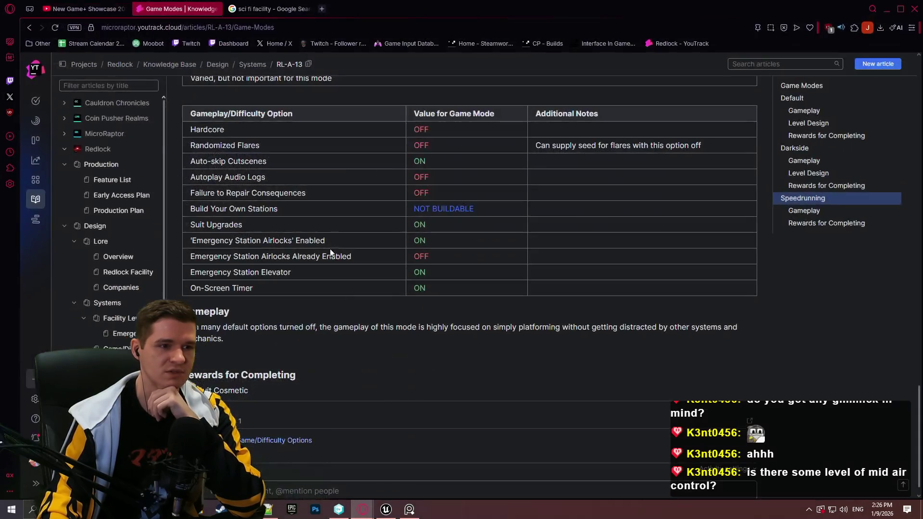
click(115, 319)
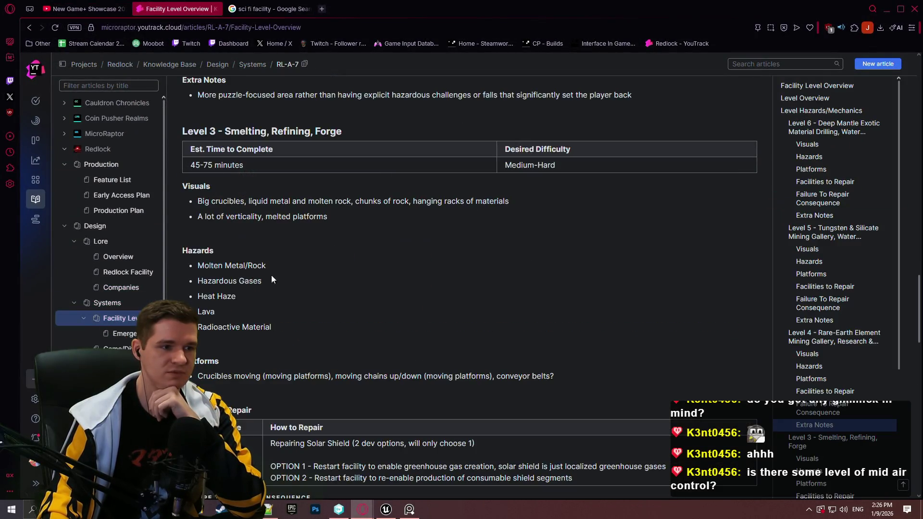
Step: Scroll to Level 6, review its 30-60 minutes time estimate, then open the Production Plan article
scroll(715, 270, up, 3)
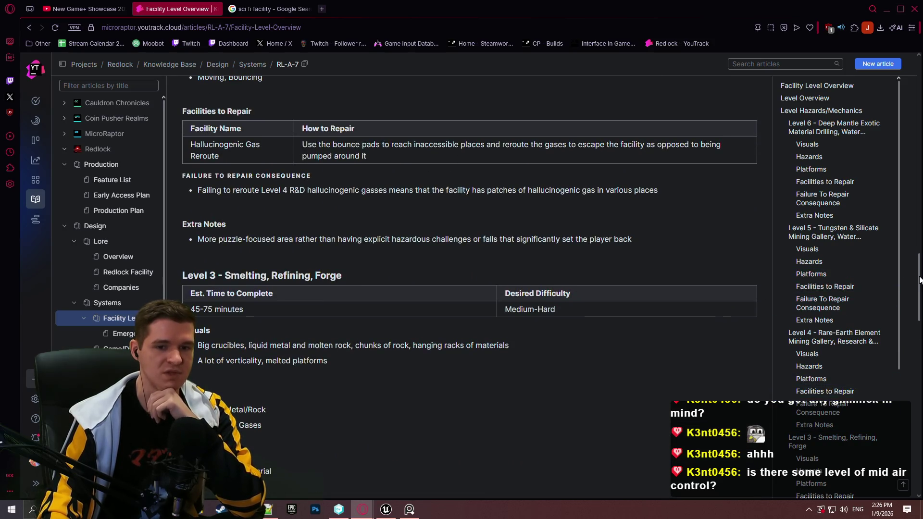
drag(919, 280, 918, 108)
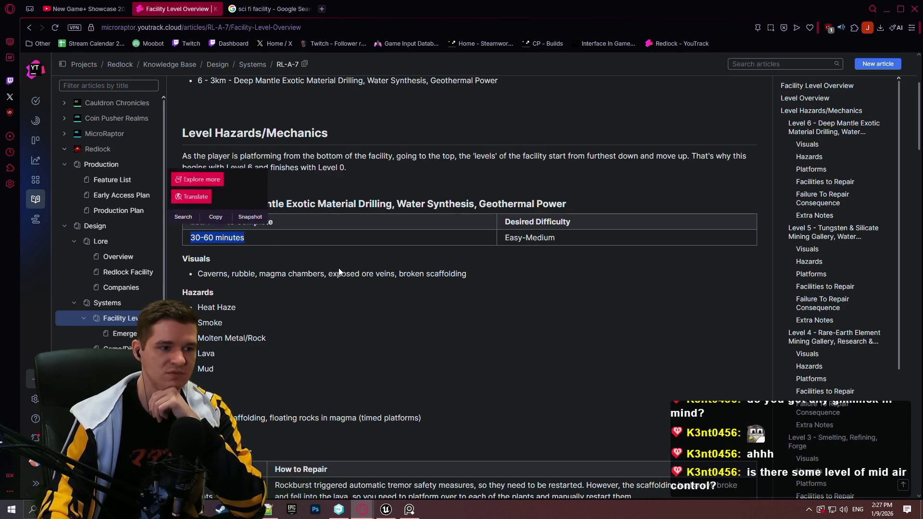
click(304, 257)
click(277, 258)
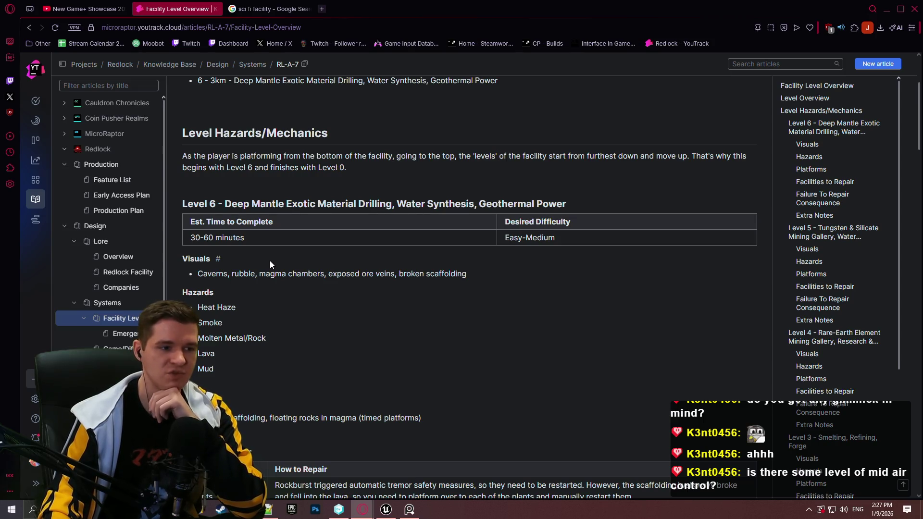
scroll(367, 282, down, 2)
scroll(448, 256, up, 4)
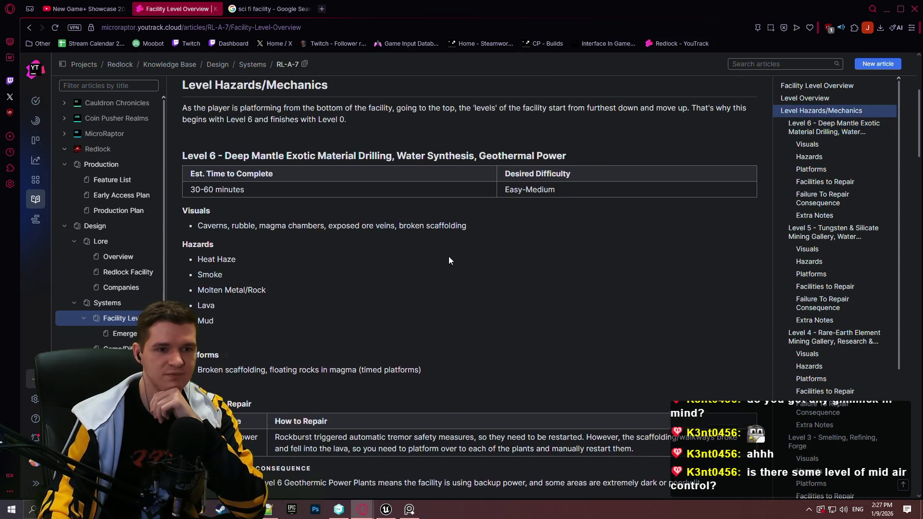
drag(245, 285, 190, 285)
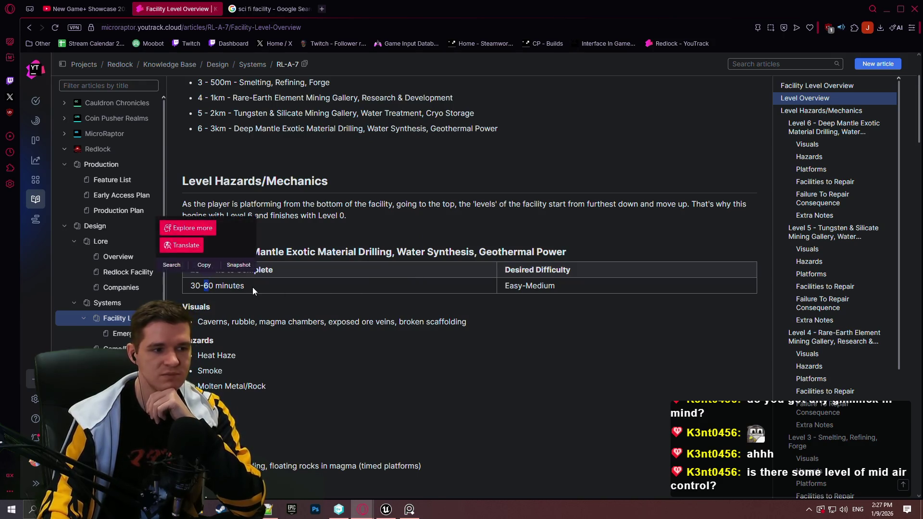
click(235, 285)
click(192, 290)
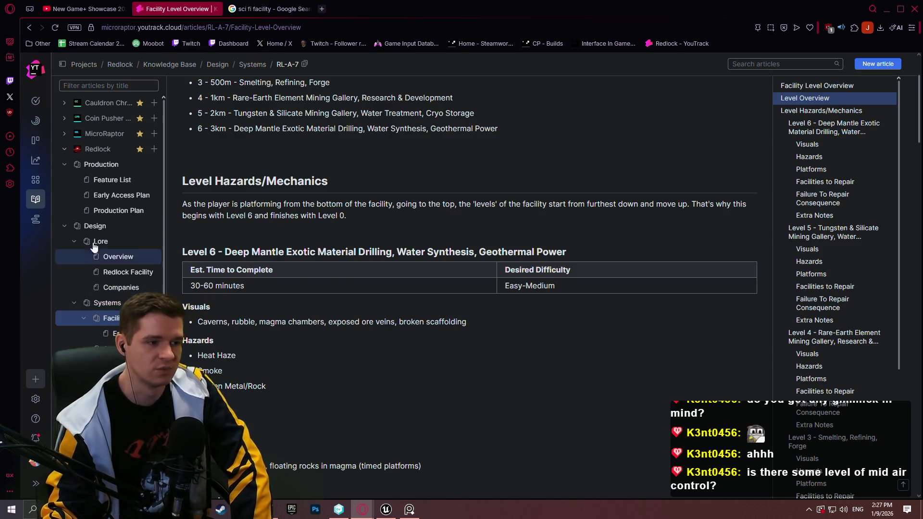
click(115, 210)
Step: Scroll the Production Plan to the FP-2 table listing Hazards, Resources and MVVM tasks
scroll(408, 339, down, 8)
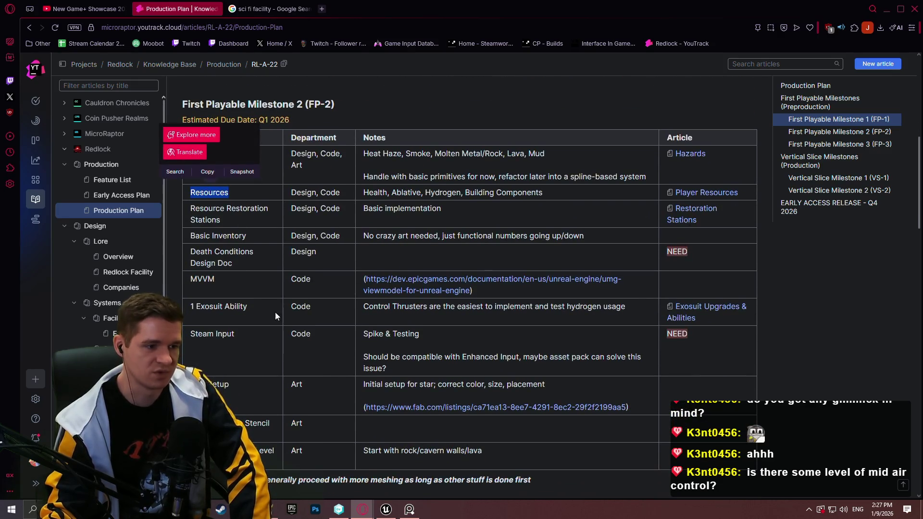
click(257, 360)
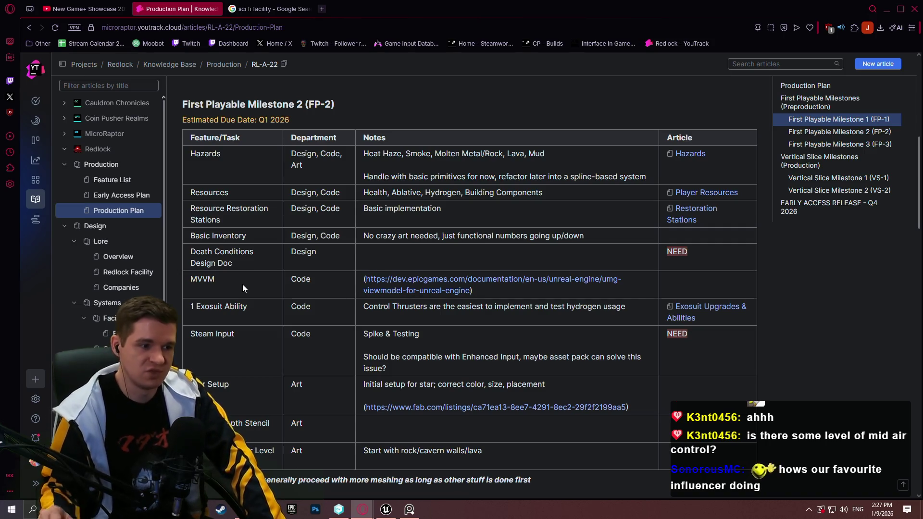
scroll(301, 239, up, 3)
scroll(301, 239, up, 3)
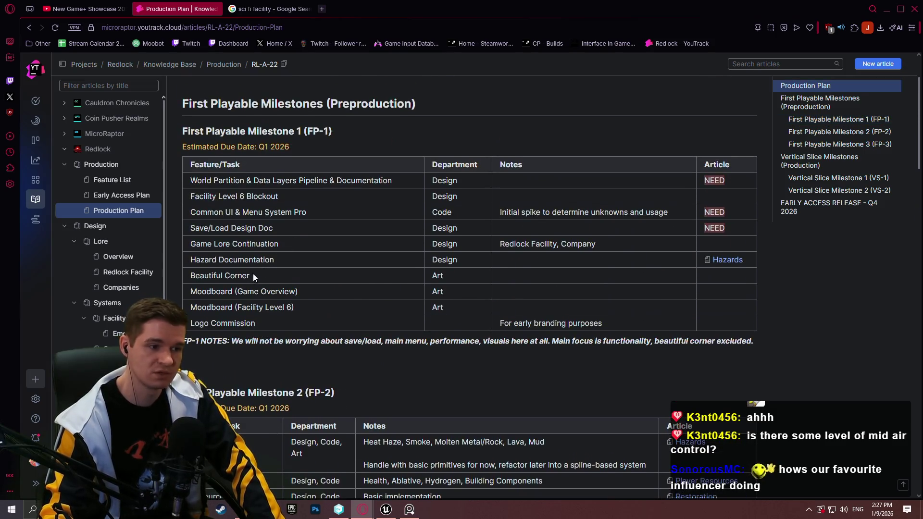
drag(217, 275, 183, 275)
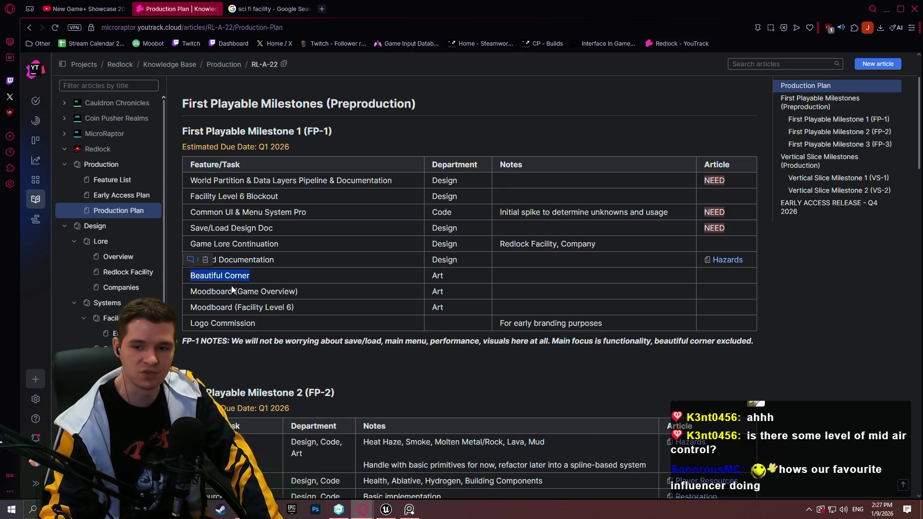
click(320, 264)
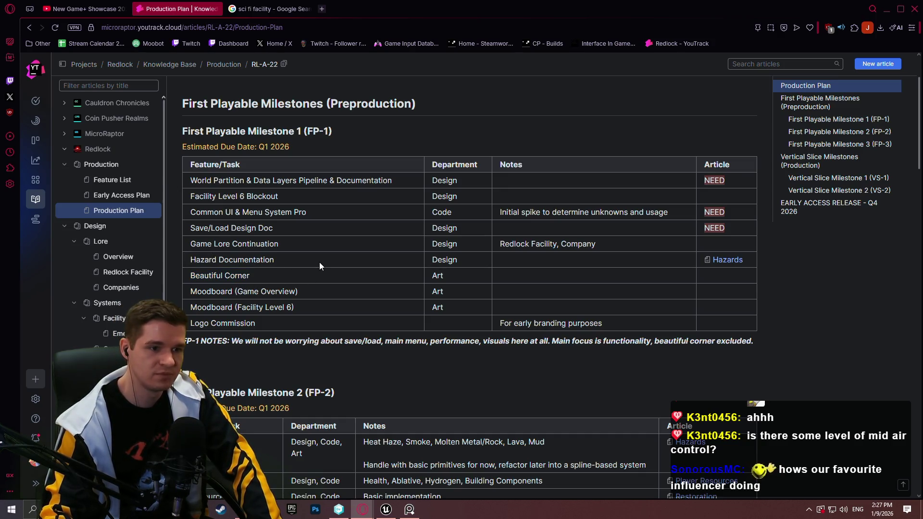
mouse_move(279, 244)
mouse_down()
mouse_move(183, 103)
mouse_move(191, 245)
mouse_up()
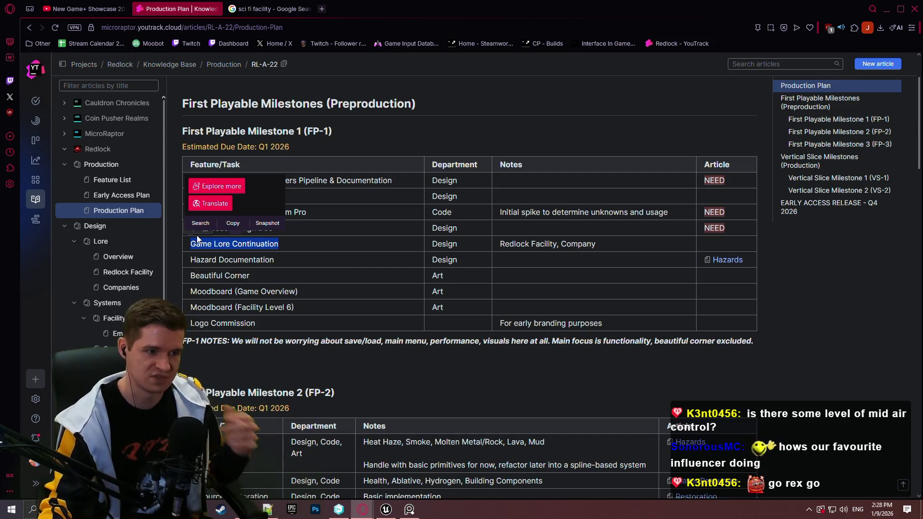
click(326, 233)
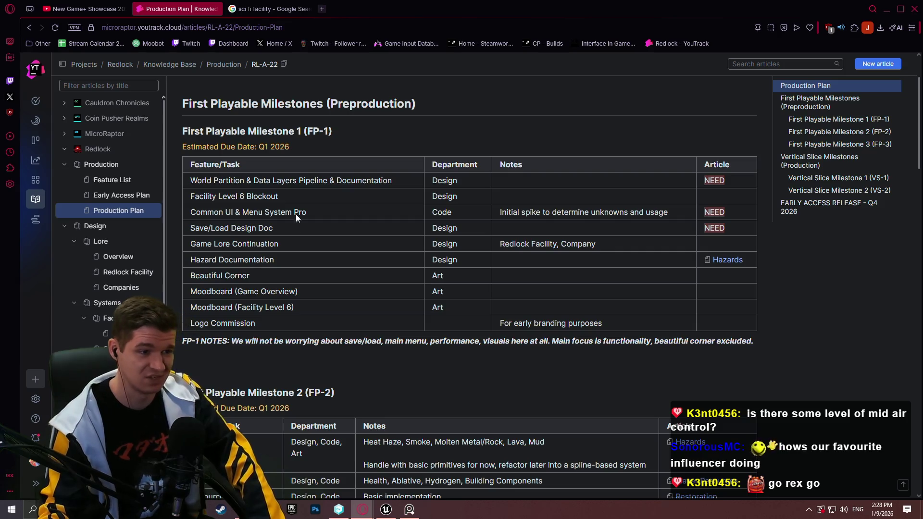
drag(406, 180, 184, 186)
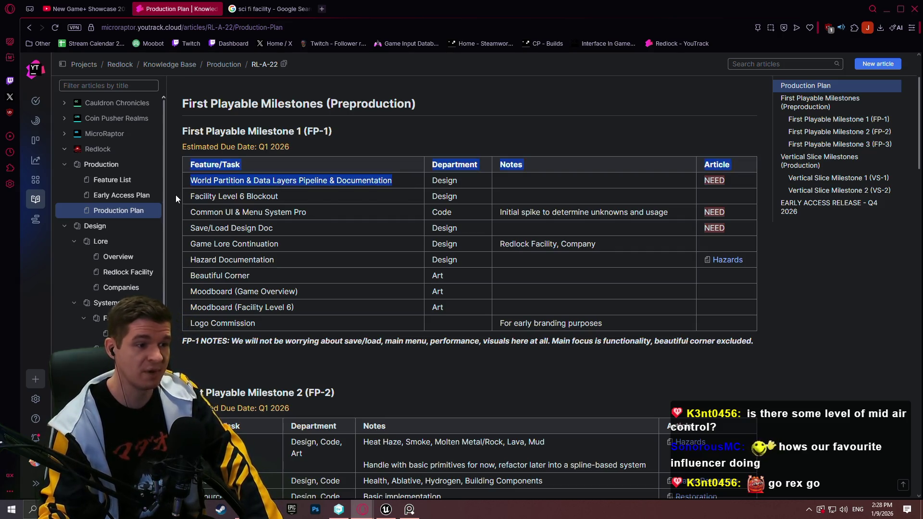
click(292, 196)
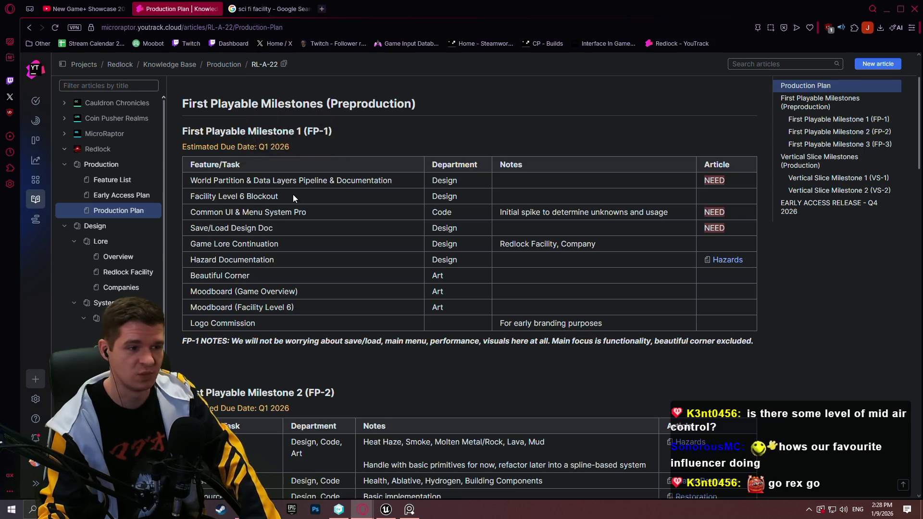